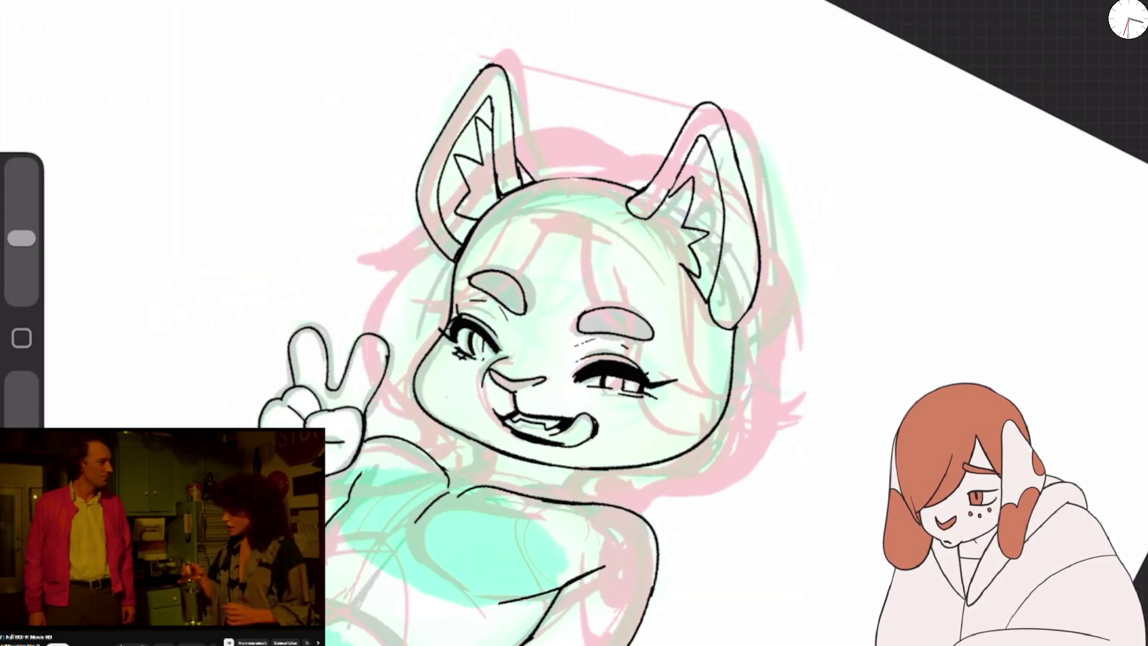
# Rotate the canvas back upright to bring the cat's body into view.
pyautogui.moveTo(574, 359); pyautogui.dragTo(664, 299)
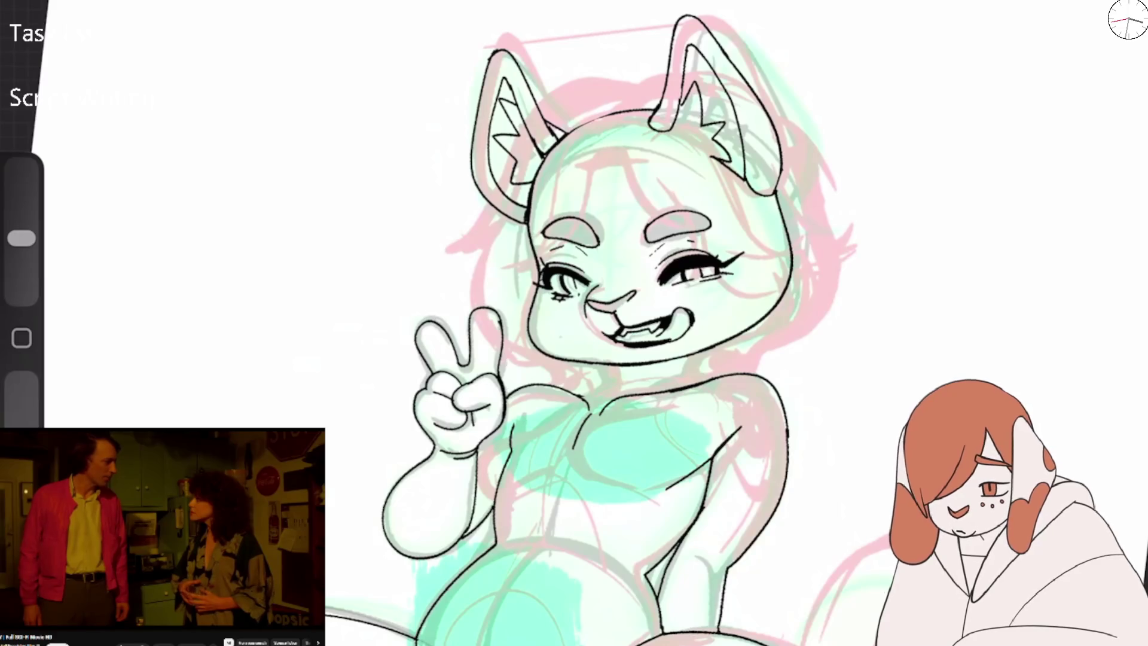
# Zoom in and out around the figure while inking the face, hand, arms, torso and thighs in black.
pyautogui.scroll(-5, 574, 323)
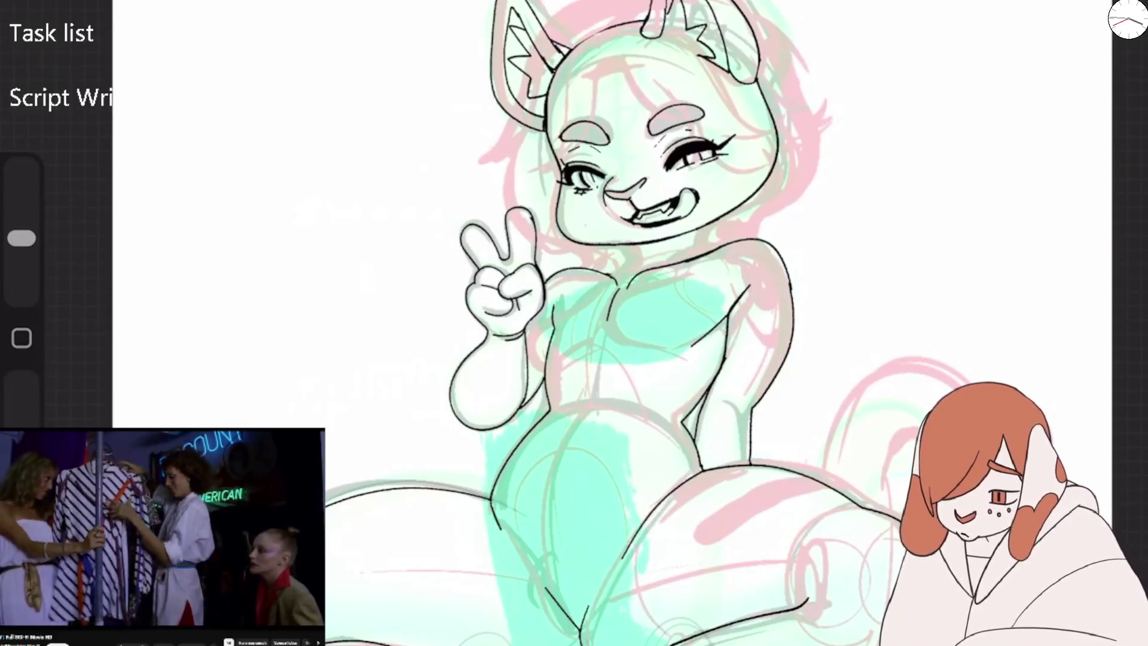
pyautogui.scroll(-2, 598, 323)
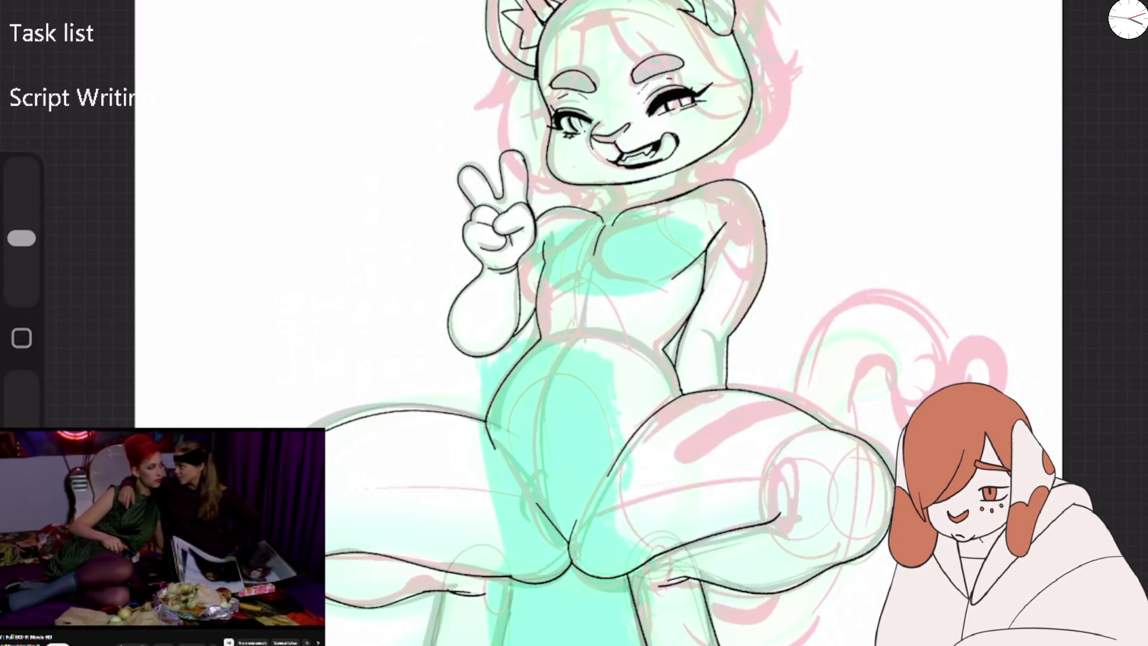
pyautogui.scroll(3, 574, 323)
# Try crimson hair strokes over the left ear and along the top of the head, undoing the rejects.
pyautogui.moveTo(413, 197); pyautogui.dragTo(472, 60)
pyautogui.scroll(3, 574, 323)
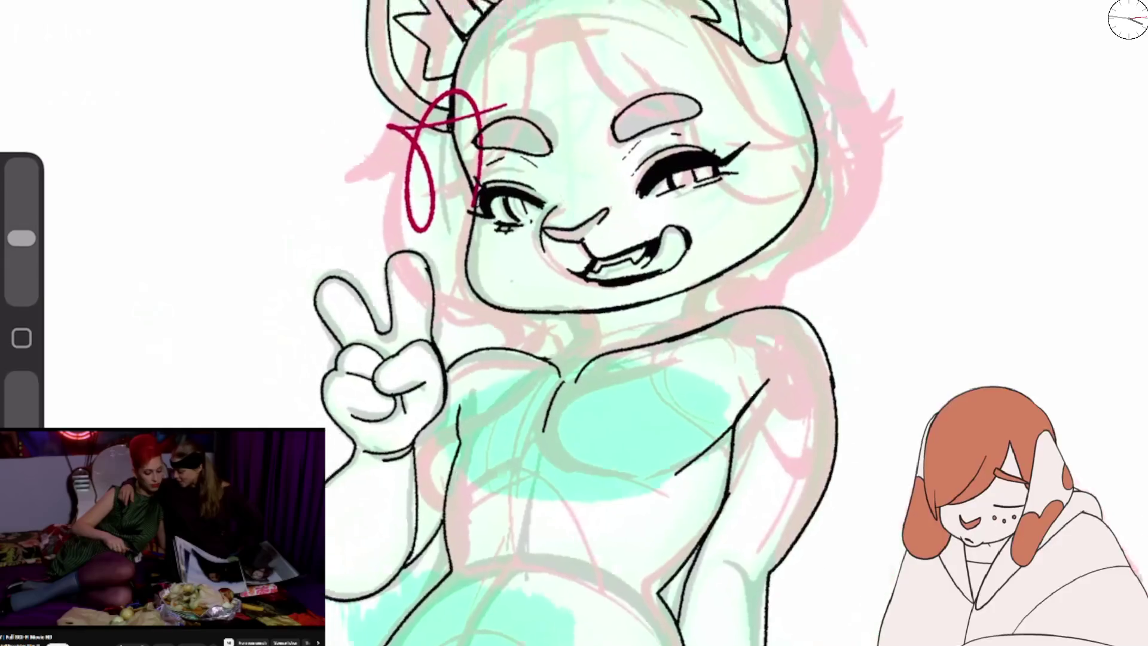
pyautogui.scroll(2, 574, 323)
pyautogui.hotkey('ctrl', 'z')
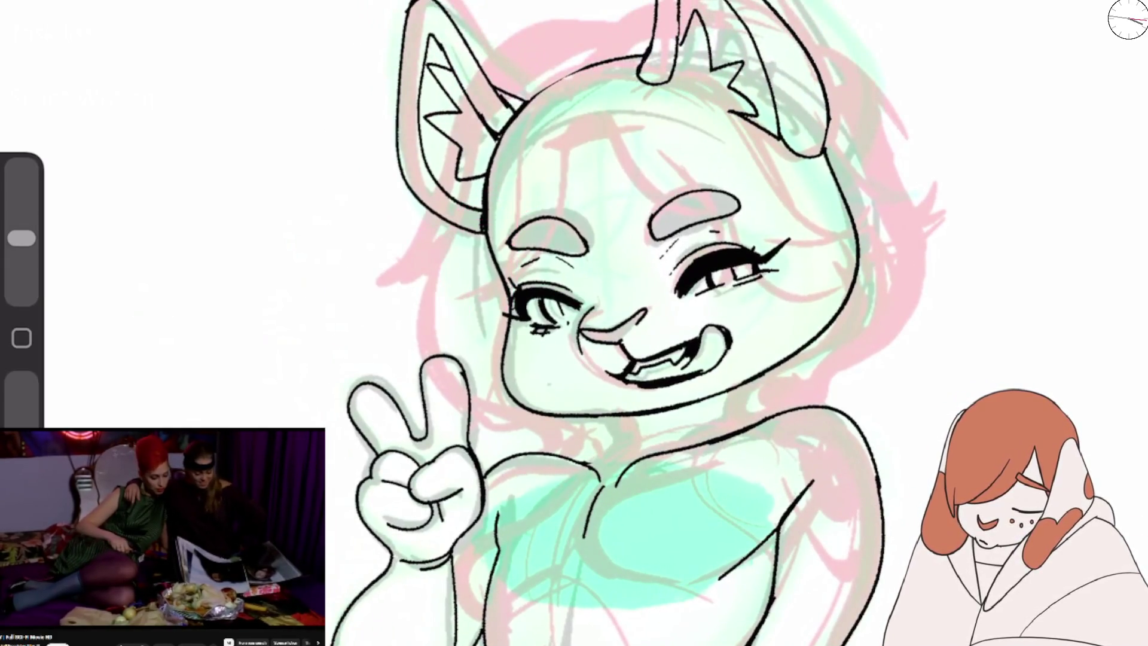
pyautogui.moveTo(606, 15)
pyautogui.mouseDown()
pyautogui.moveTo(427, 215)
pyautogui.moveTo(455, 402)
pyautogui.mouseUp()
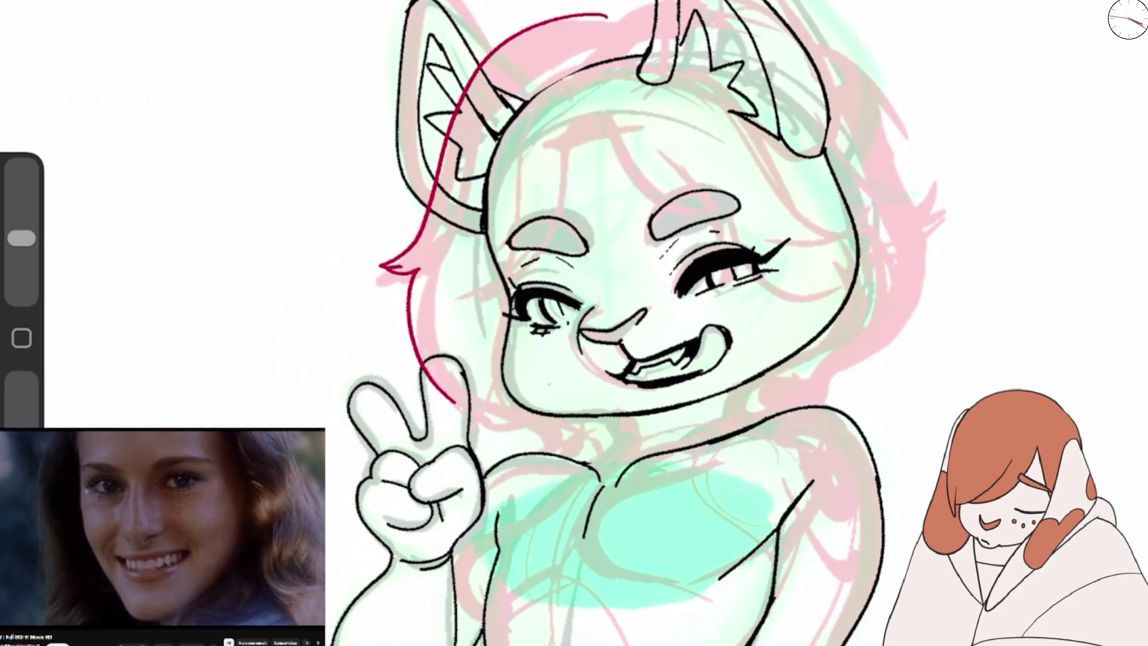
pyautogui.moveTo(504, 63); pyautogui.dragTo(613, 12)
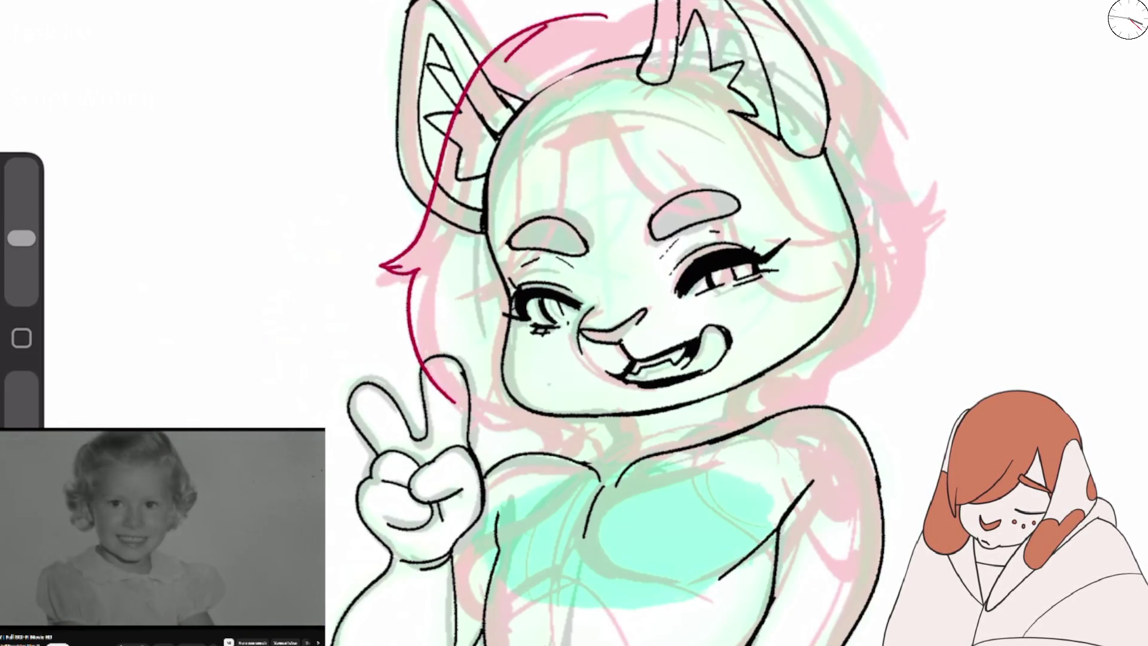
pyautogui.moveTo(589, 49); pyautogui.dragTo(655, 7)
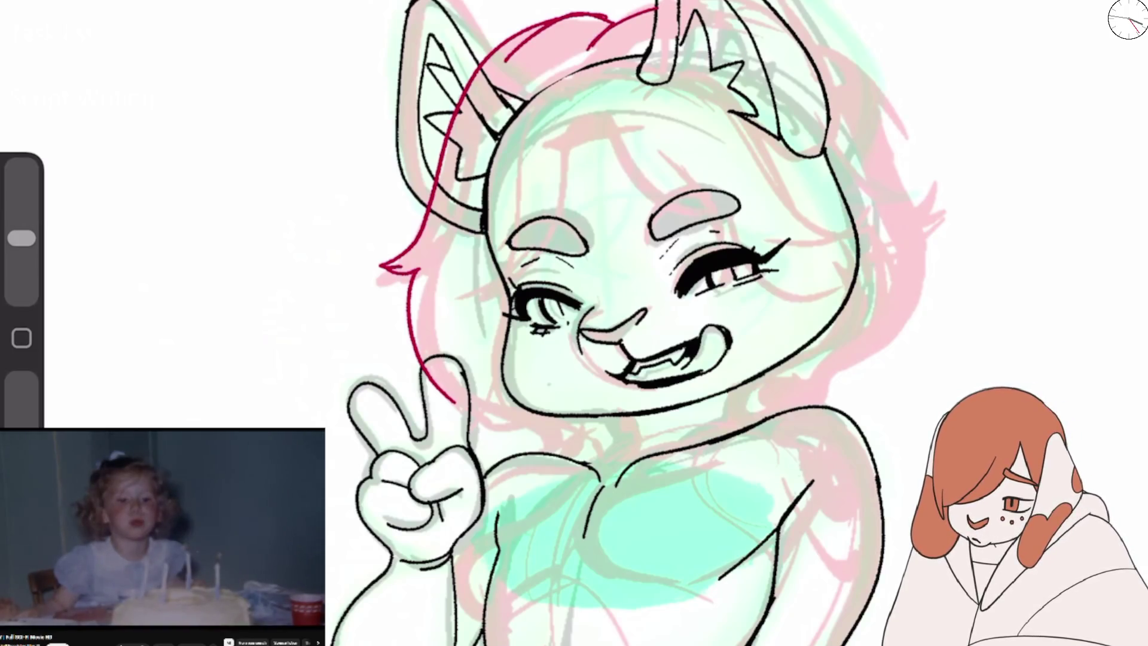
pyautogui.hotkey('ctrl', 'z')
pyautogui.hotkey('ctrl', 'z')
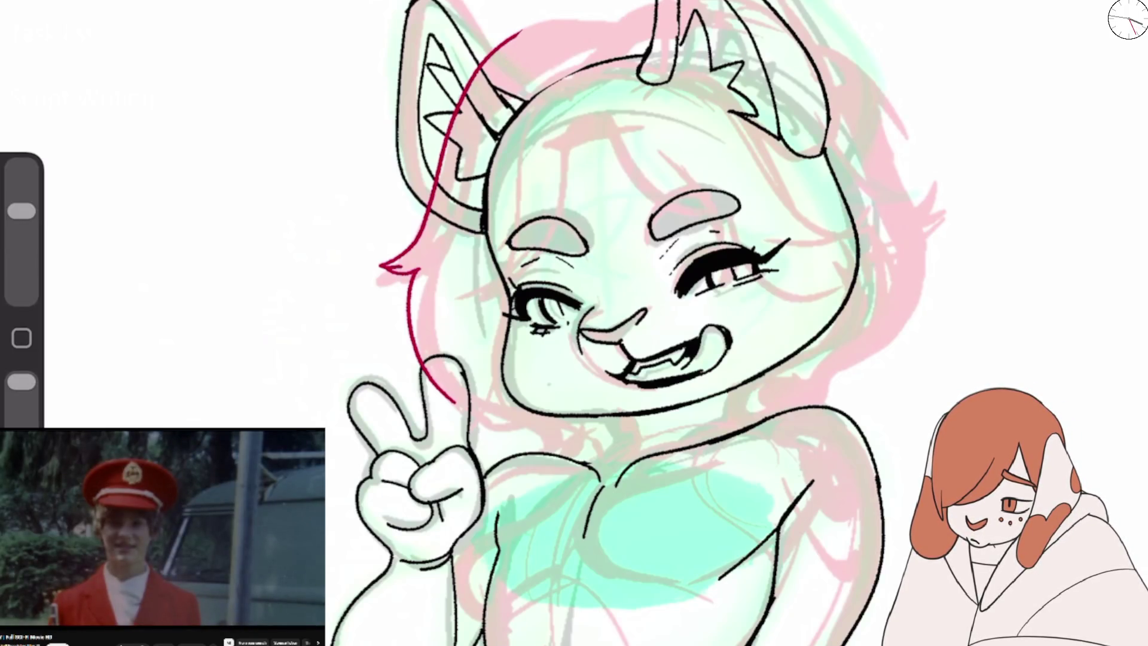
# Shrink the brush and draw the crimson hair line beside the left ear.
pyautogui.moveTo(21, 211); pyautogui.dragTo(21, 239)
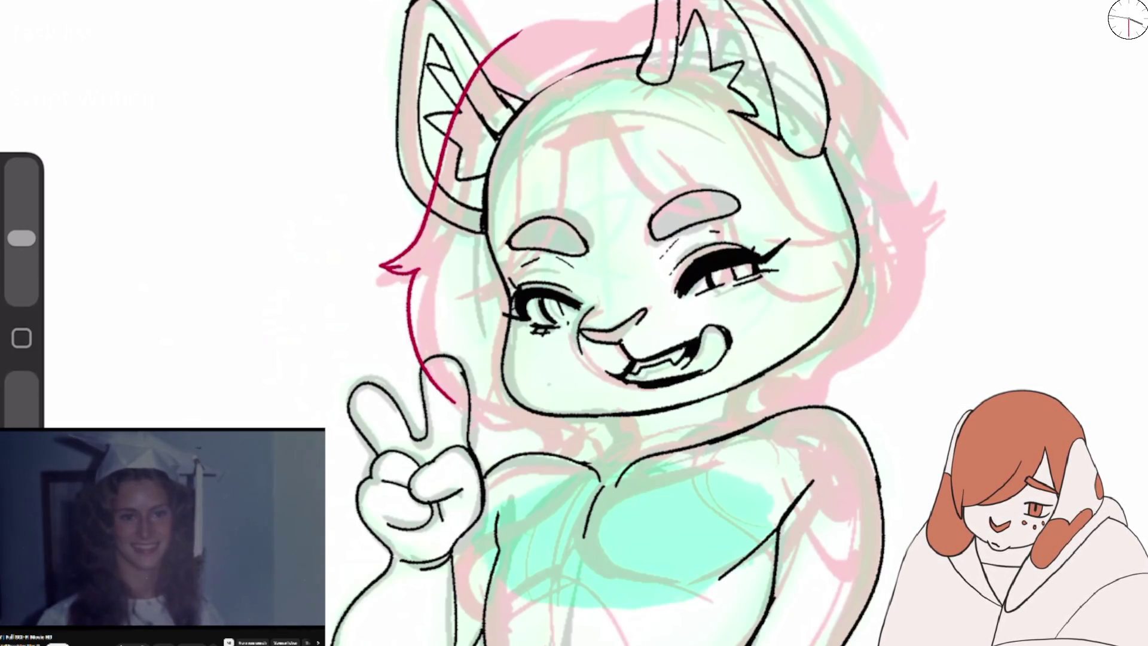
pyautogui.scroll(3, 616, 323)
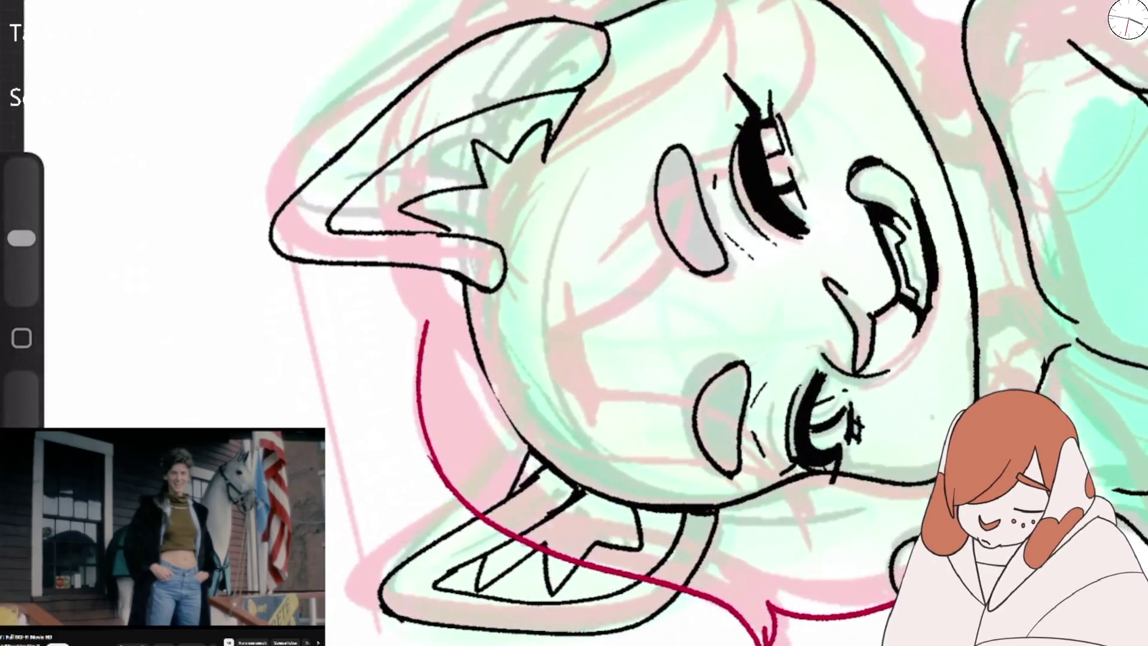
pyautogui.moveTo(412, 94); pyautogui.dragTo(430, 326)
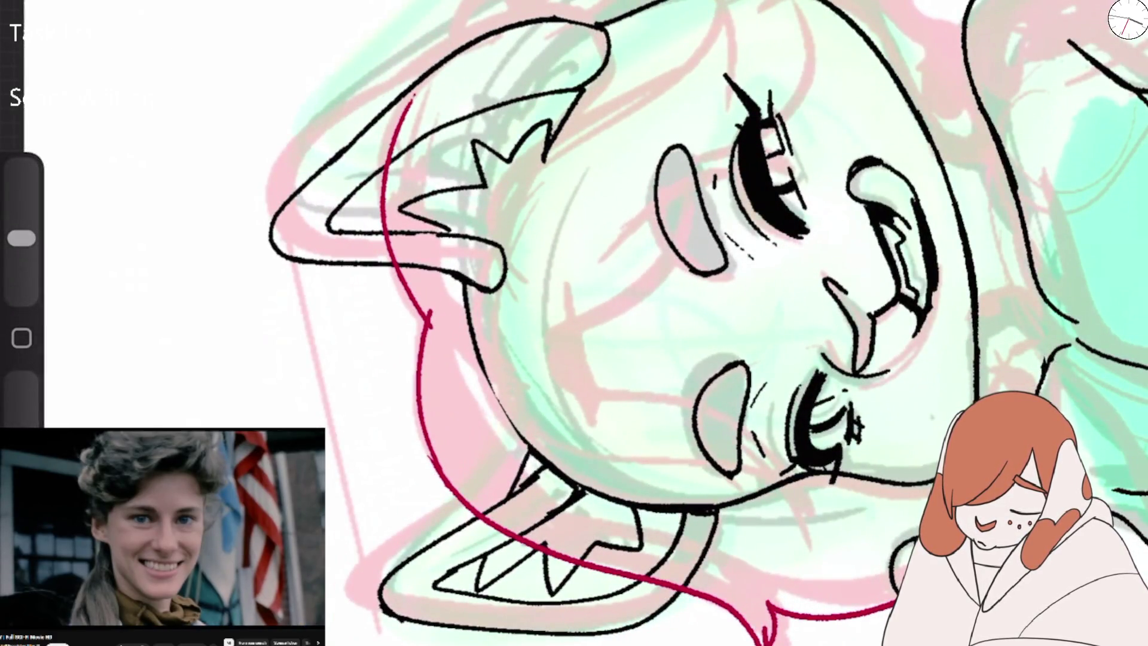
pyautogui.scroll(-5, 616, 323)
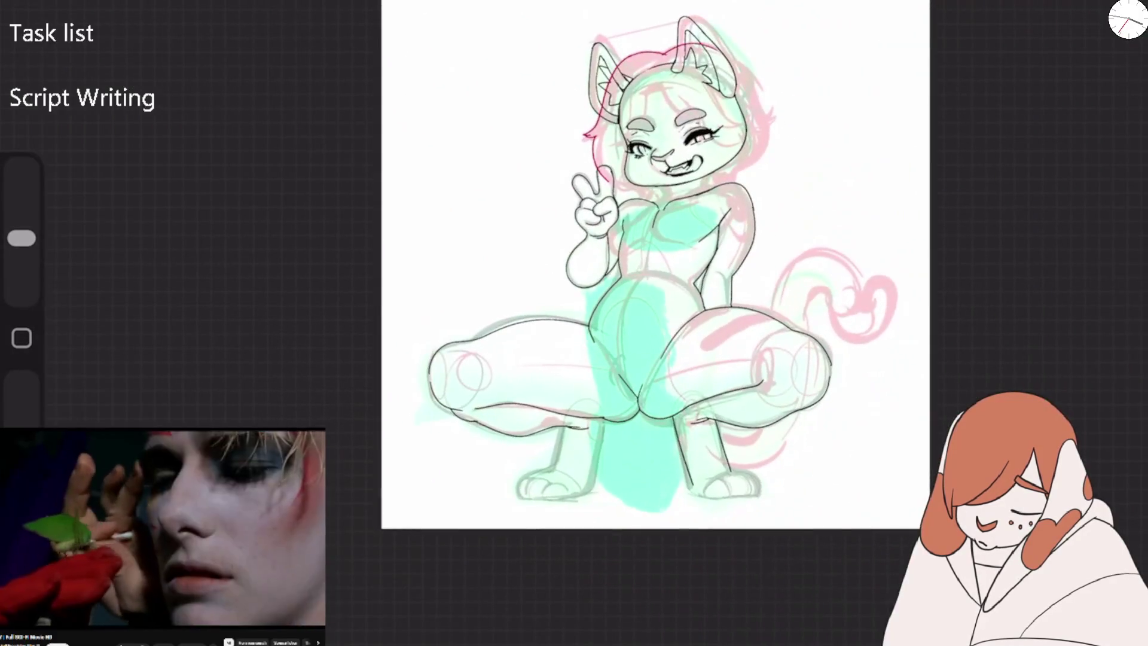
pyautogui.scroll(5, 598, 323)
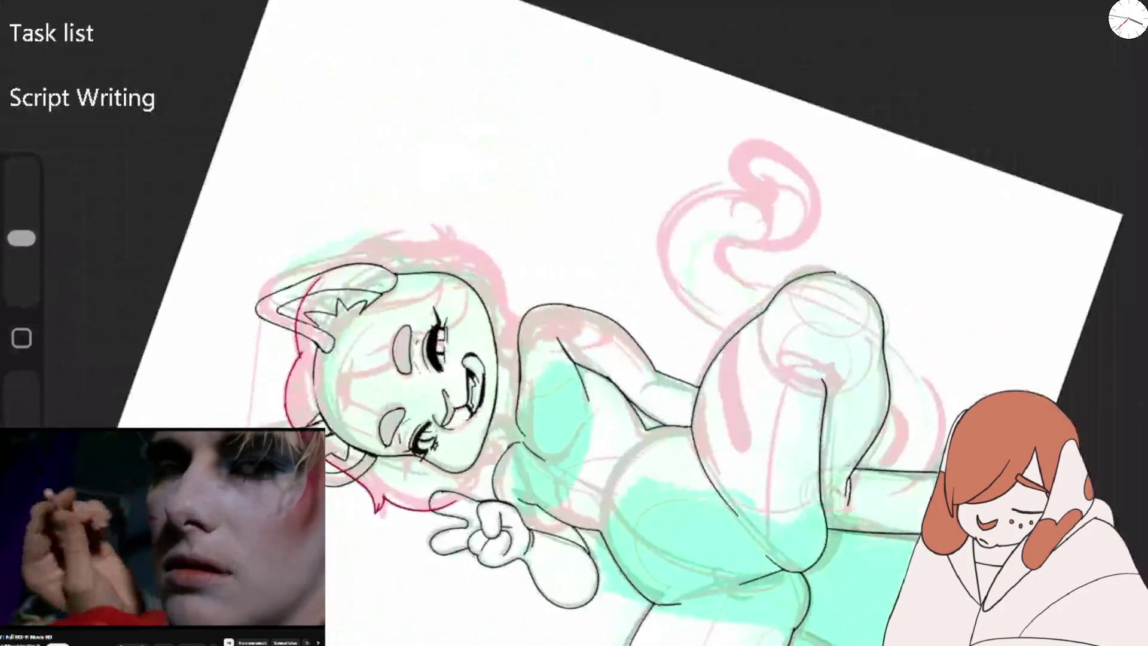
pyautogui.scroll(3, 598, 323)
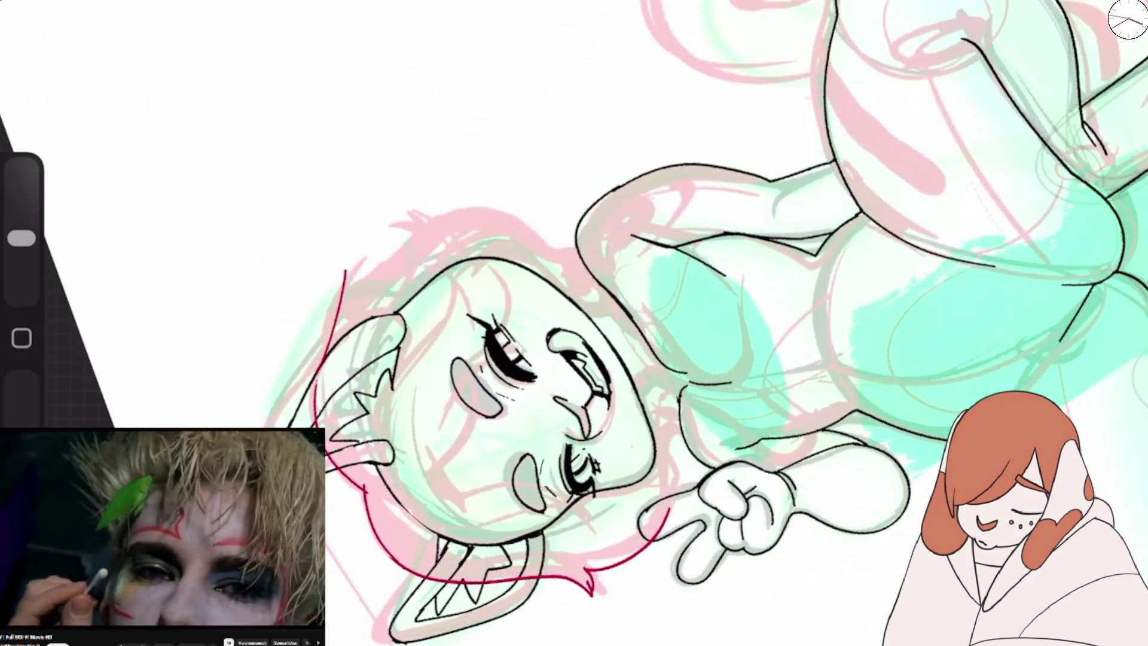
pyautogui.scroll(-5, 575, 322)
pyautogui.scroll(3, 419, 323)
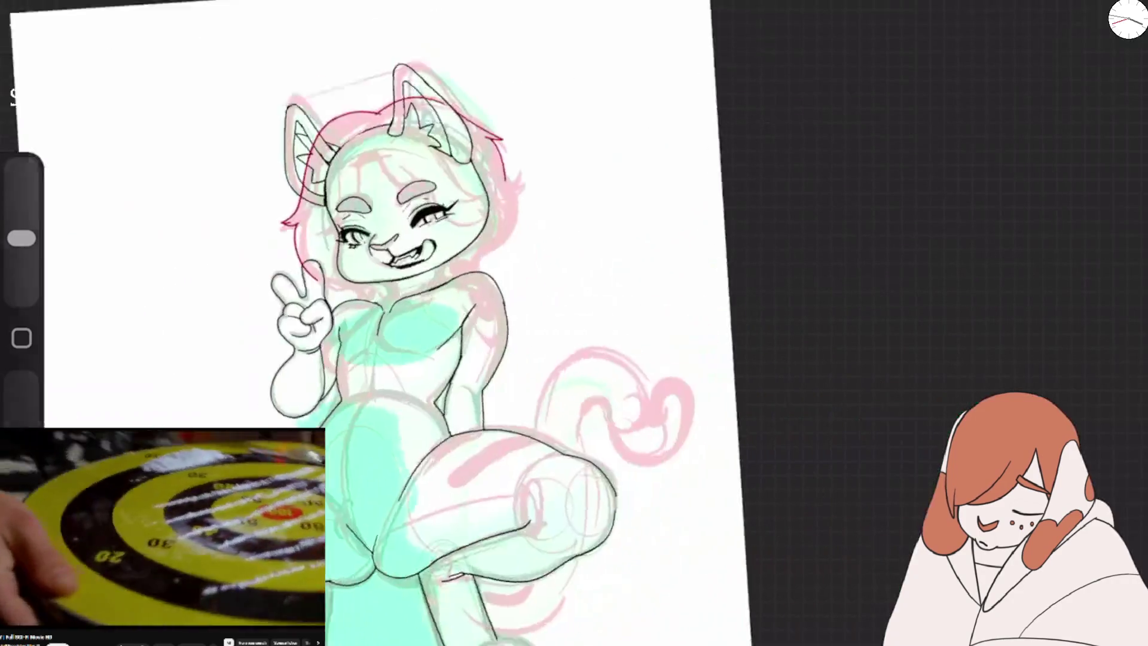
pyautogui.scroll(2, 419, 269)
pyautogui.scroll(3, 418, 270)
# Add crimson hair strands on the right side of the head and a long one over the shoulder.
pyautogui.moveTo(603, 123)
pyautogui.mouseDown()
pyautogui.moveTo(642, 98)
pyautogui.moveTo(604, 138)
pyautogui.moveTo(596, 173)
pyautogui.mouseUp()
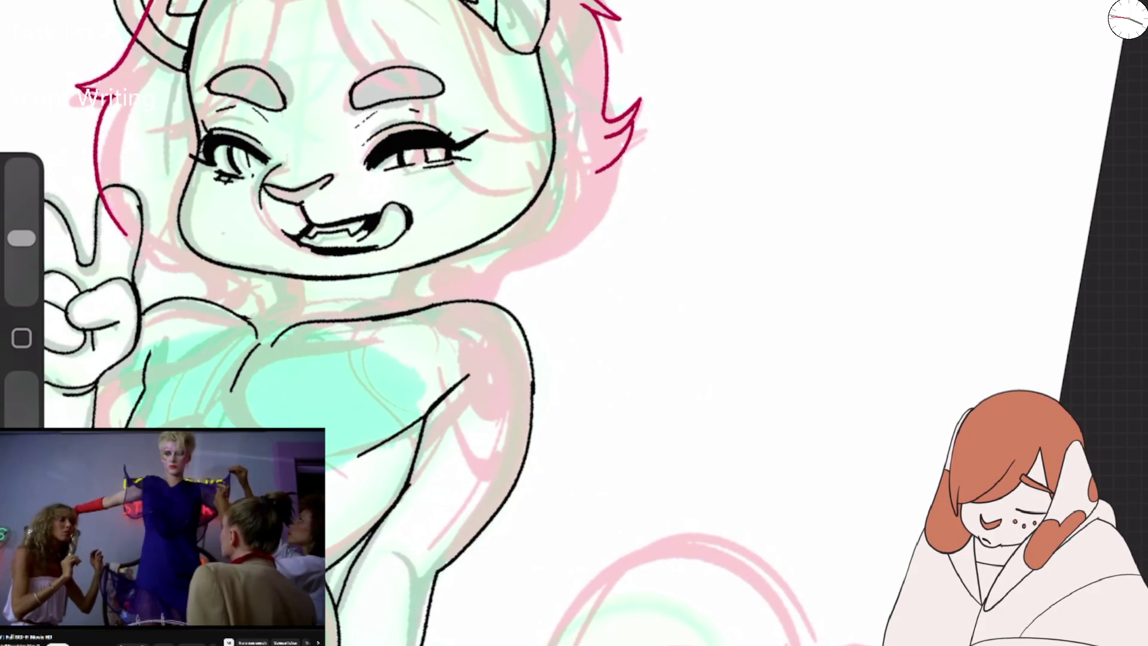
pyautogui.moveTo(413, 302)
pyautogui.mouseDown()
pyautogui.moveTo(478, 276)
pyautogui.moveTo(486, 299)
pyautogui.moveTo(602, 176)
pyautogui.mouseUp()
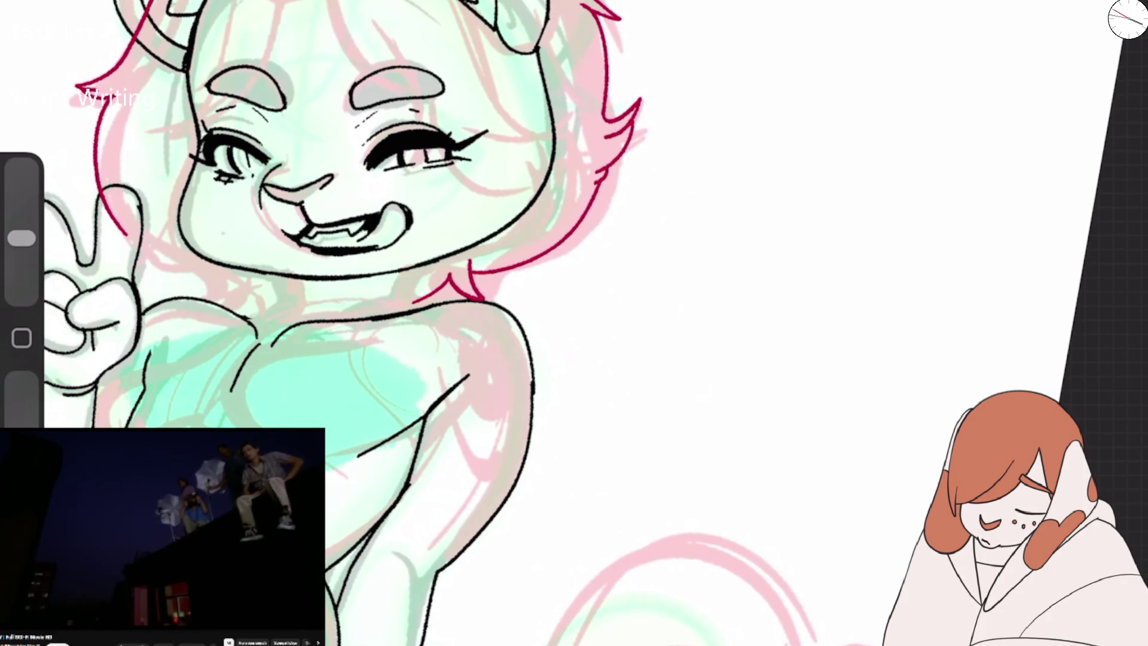
pyautogui.scroll(-3, 574, 323)
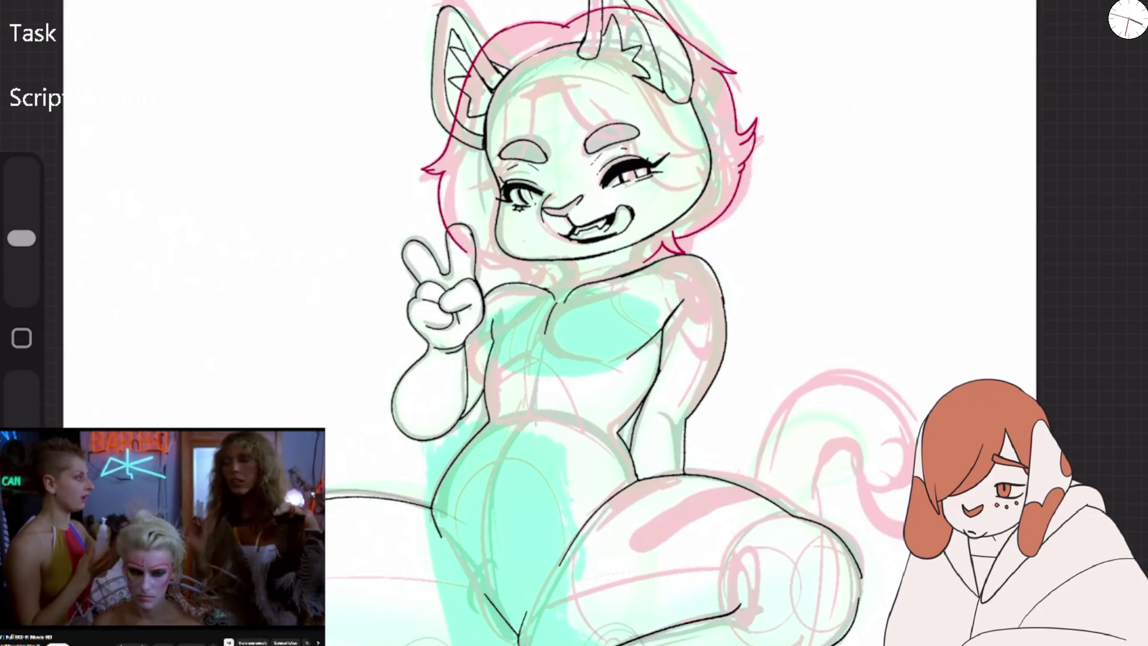
pyautogui.scroll(5, 626, 208)
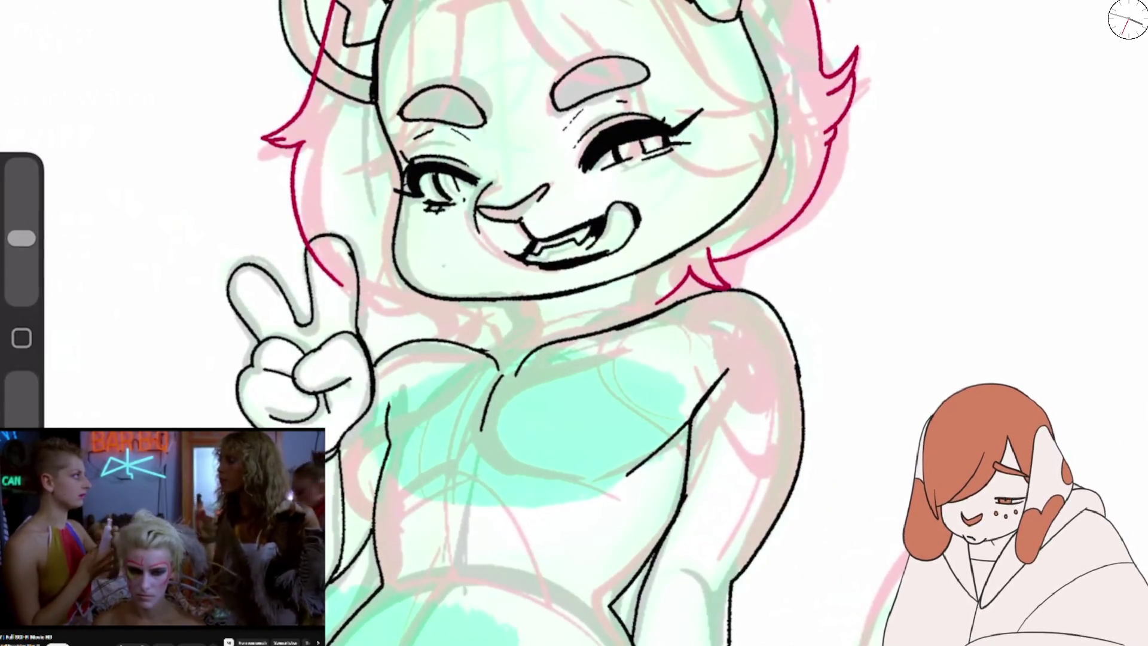
# Redraw crimson strands across the face, along the right cheek and down near the neck.
pyautogui.moveTo(414, 1); pyautogui.dragTo(377, 154)
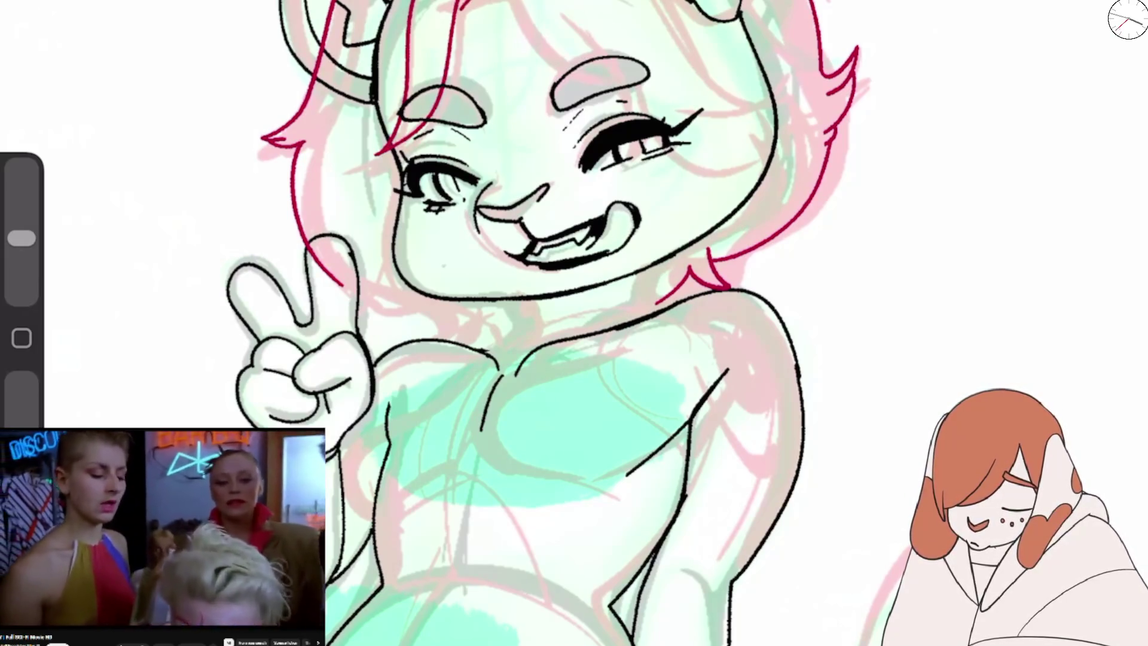
pyautogui.hotkey('ctrl', 'z')
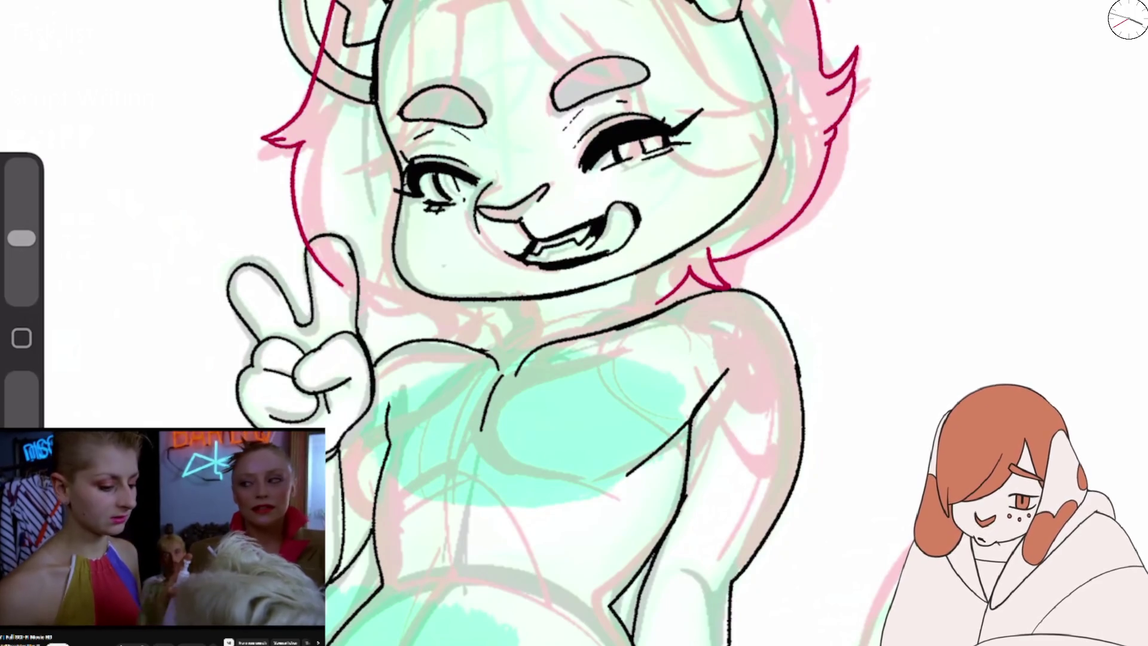
pyautogui.moveTo(390, 1)
pyautogui.mouseDown()
pyautogui.moveTo(337, 218)
pyautogui.moveTo(460, 2)
pyautogui.mouseUp()
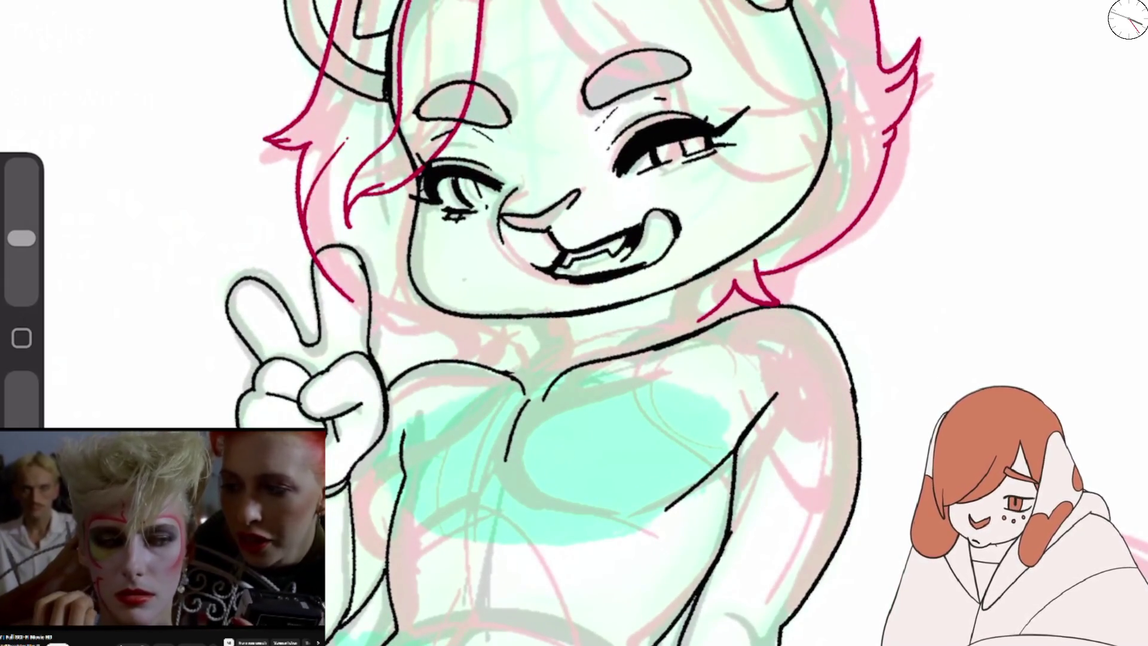
pyautogui.moveTo(350, 272)
pyautogui.mouseDown()
pyautogui.moveTo(383, 339)
pyautogui.moveTo(478, 366)
pyautogui.mouseUp()
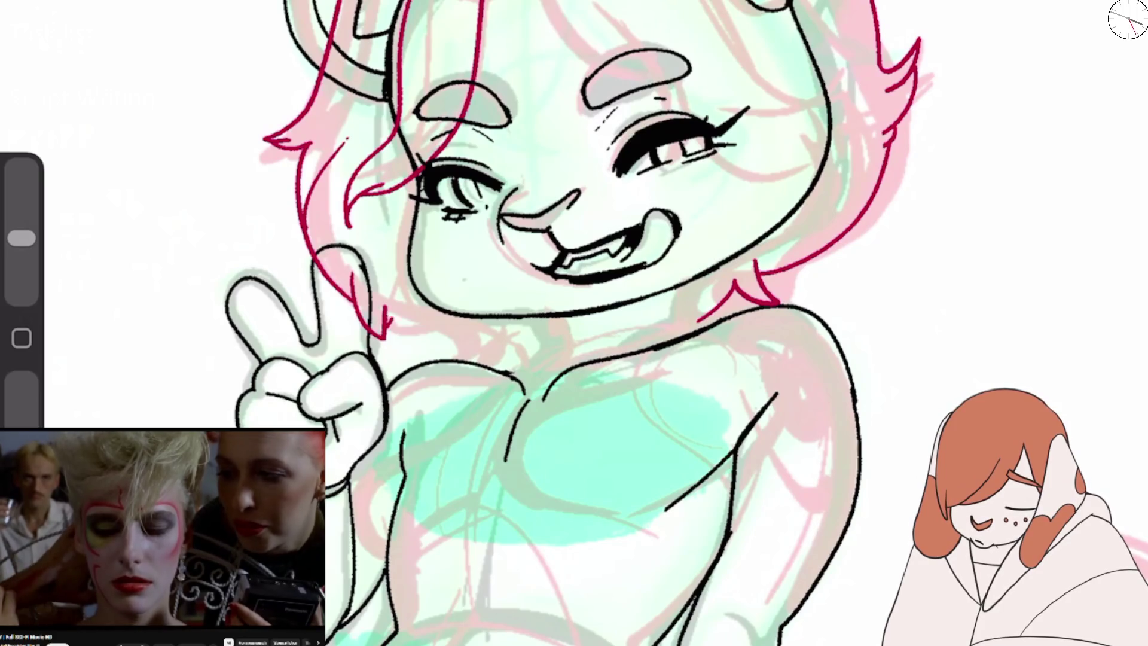
pyautogui.hotkey('ctrl', 'z')
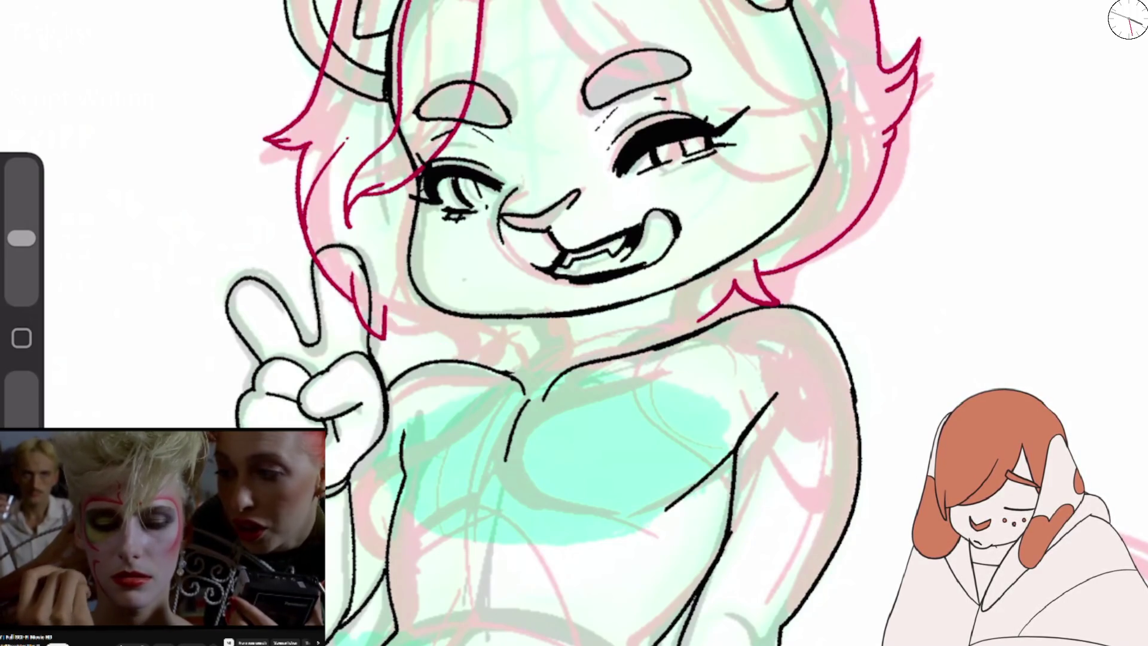
pyautogui.moveTo(386, 326); pyautogui.dragTo(566, 353)
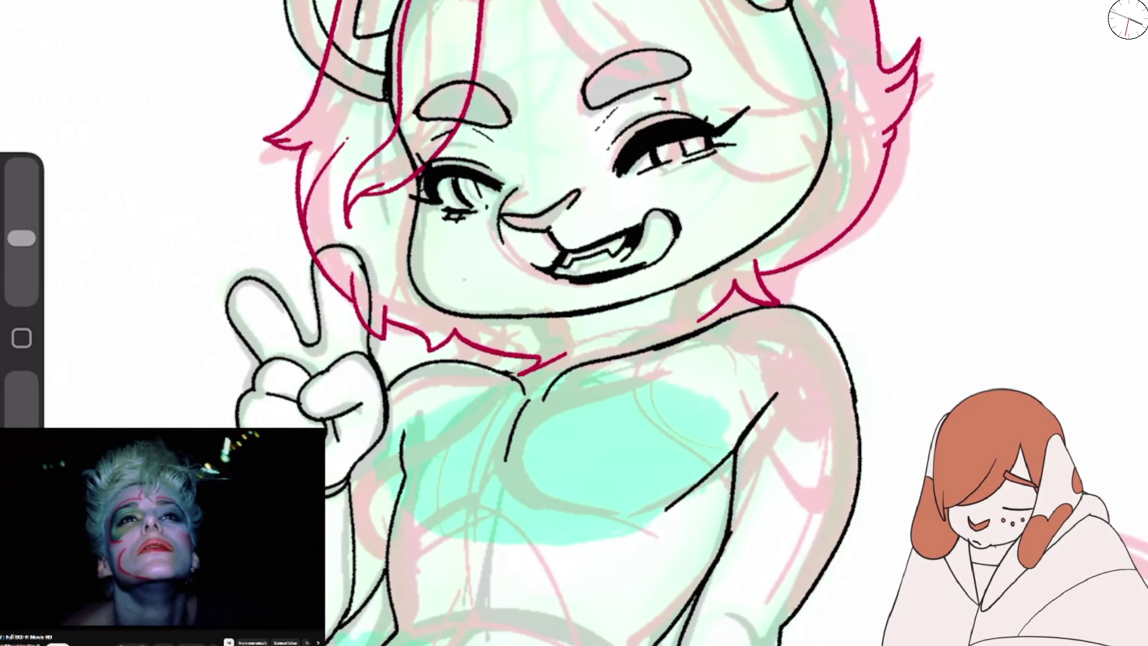
pyautogui.moveTo(702, 281); pyautogui.dragTo(694, 323)
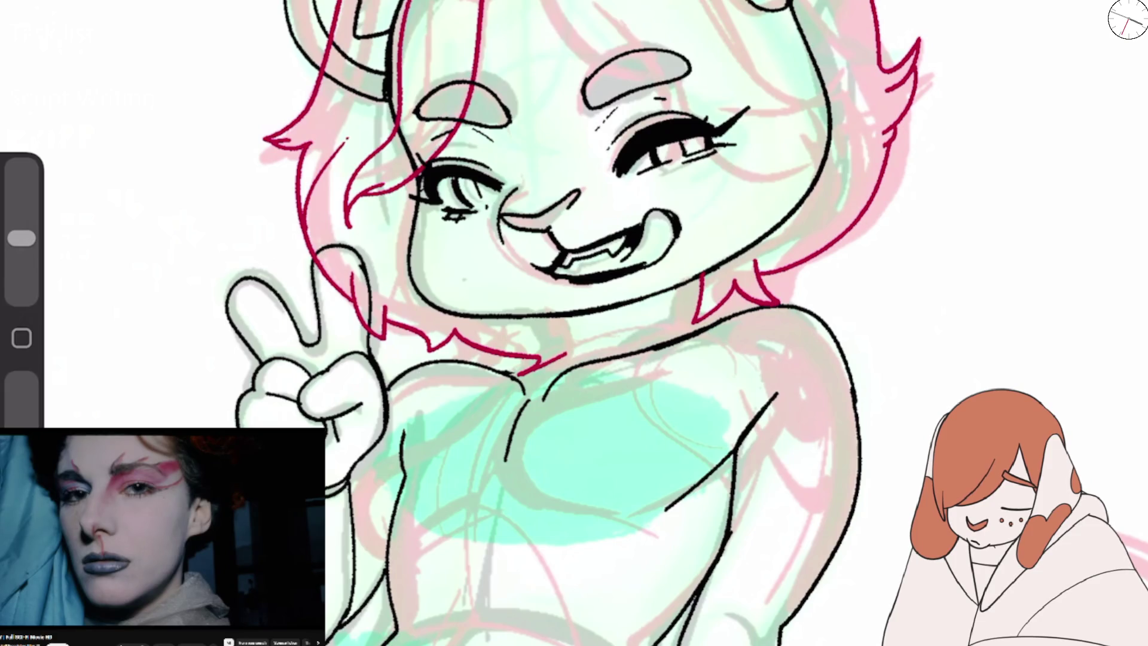
pyautogui.scroll(3, 574, 323)
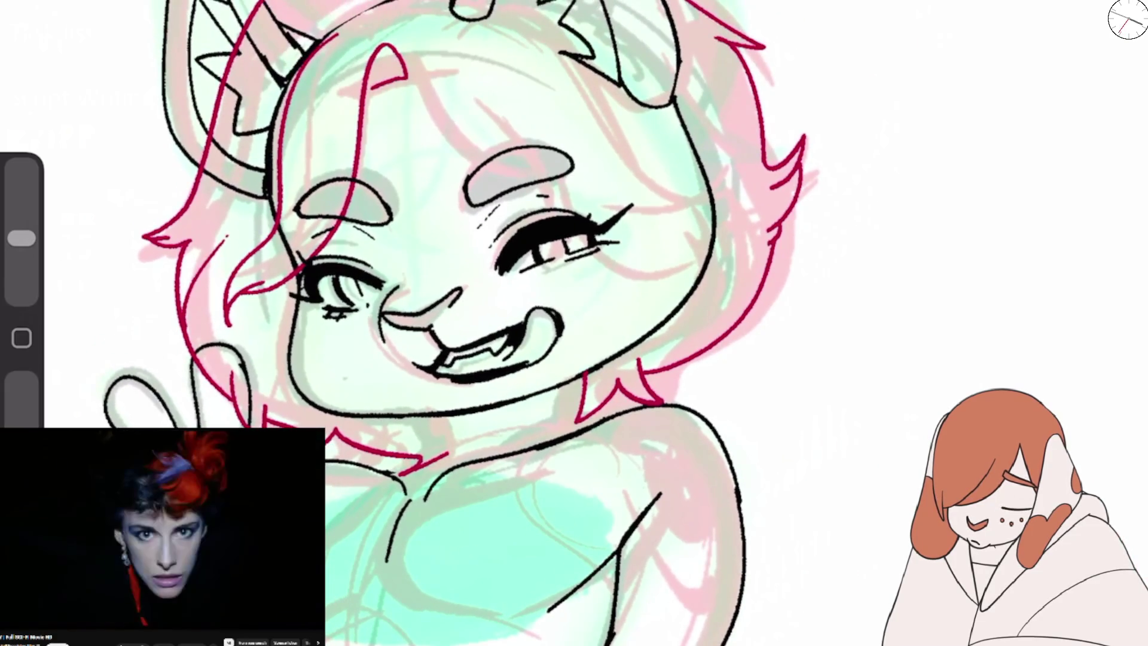
pyautogui.scroll(3, 574, 323)
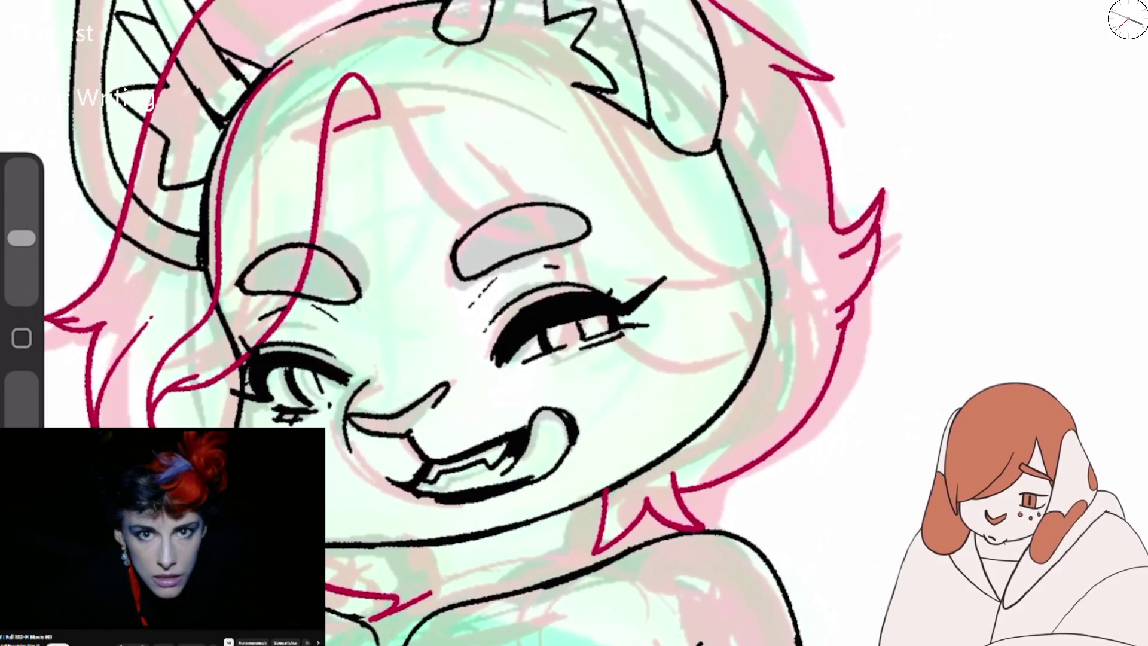
# Hatch short crimson lines into the hair tip at the top of the forehead.
pyautogui.moveTo(340, 119); pyautogui.dragTo(362, 96)
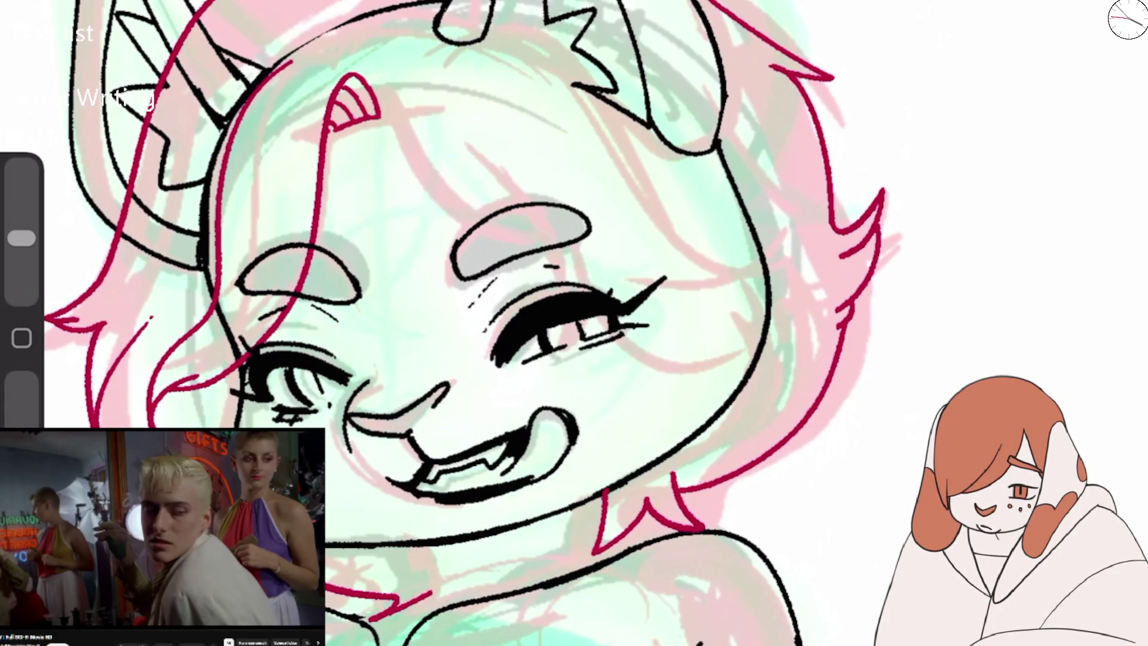
# Sweep long crimson strands from the forehead across the right brow and eye toward the cheek.
pyautogui.scroll(-3, 539, 323)
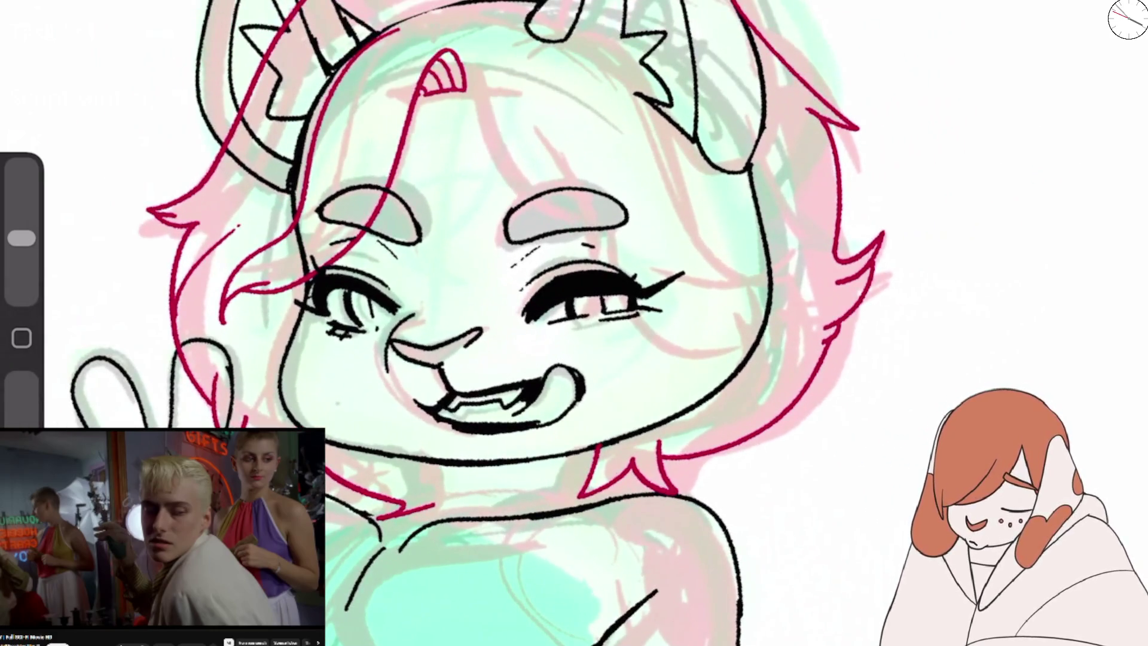
pyautogui.moveTo(470, 55); pyautogui.dragTo(643, 277)
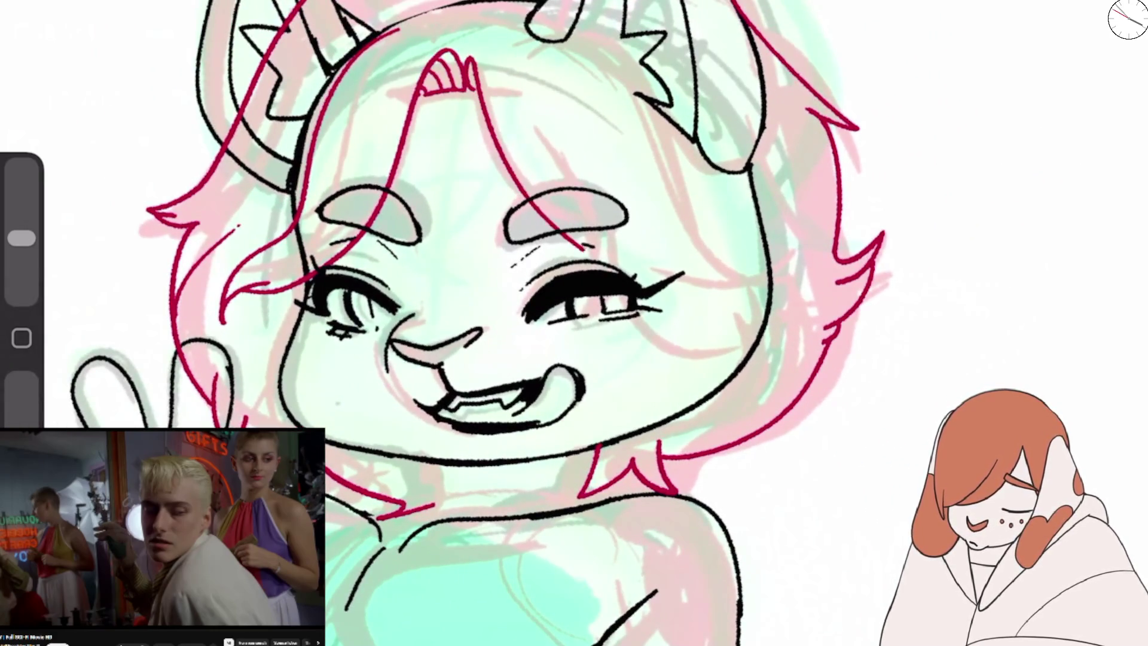
pyautogui.moveTo(607, 174)
pyautogui.mouseDown()
pyautogui.moveTo(624, 220)
pyautogui.moveTo(721, 339)
pyautogui.mouseUp()
pyautogui.scroll(2, 539, 323)
pyautogui.hotkey('ctrl', 'z')
pyautogui.moveTo(482, 75); pyautogui.dragTo(631, 272)
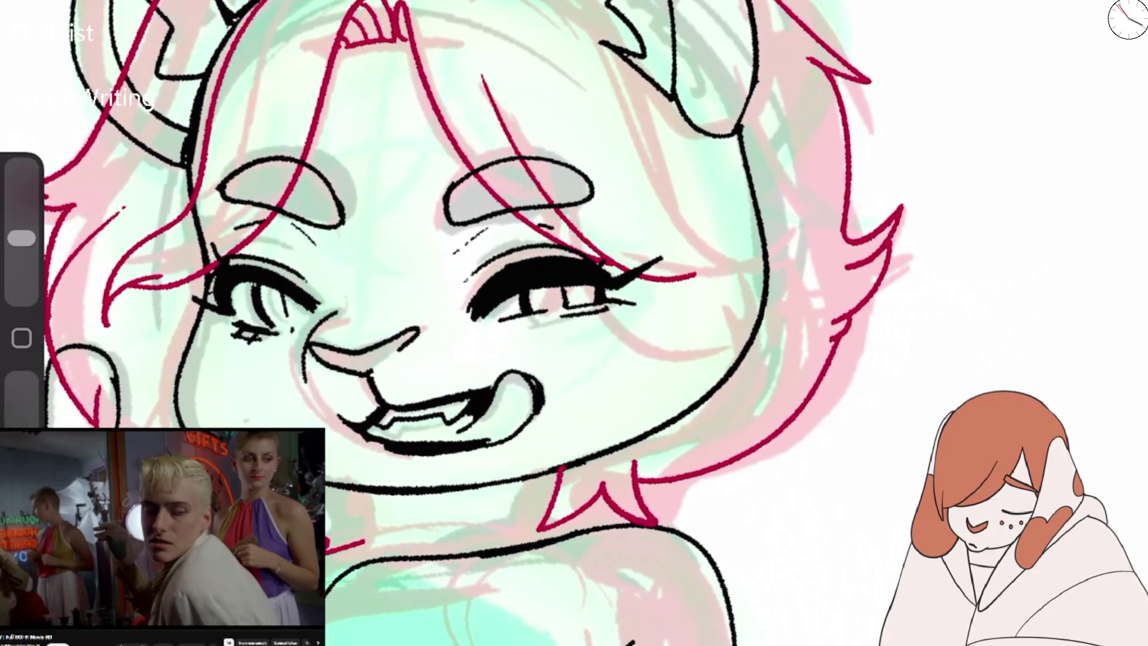
pyautogui.moveTo(461, 1)
pyautogui.mouseDown()
pyautogui.moveTo(717, 339)
pyautogui.moveTo(655, 327)
pyautogui.mouseUp()
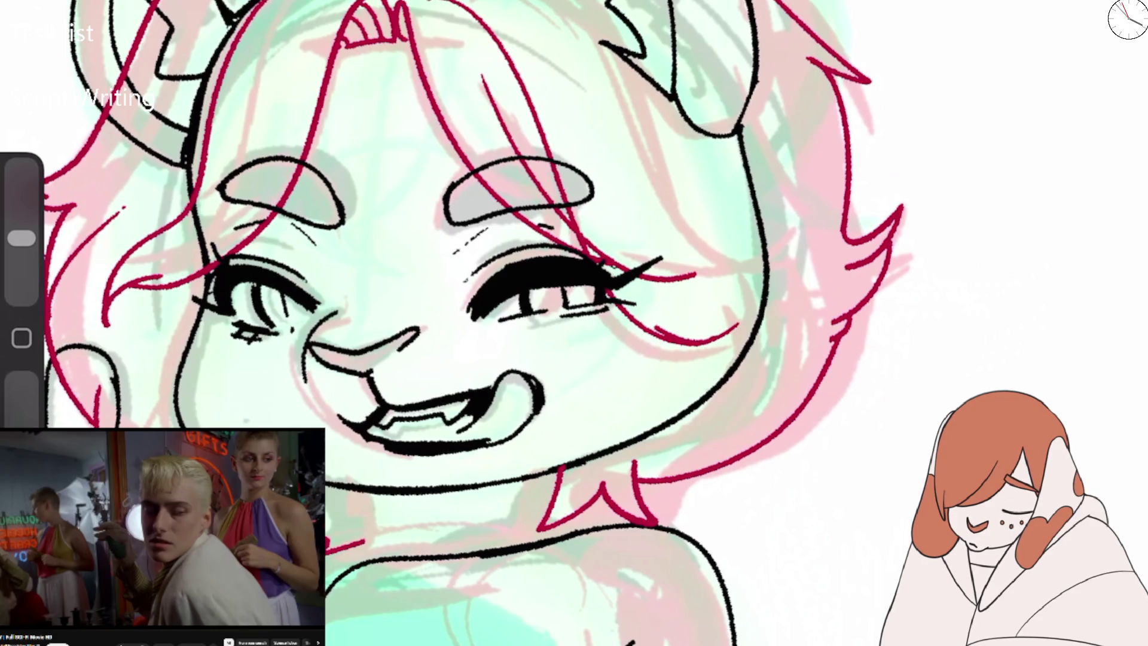
pyautogui.moveTo(612, 269); pyautogui.dragTo(756, 239)
pyautogui.moveTo(670, 182); pyautogui.dragTo(752, 255)
pyautogui.moveTo(658, 115); pyautogui.dragTo(751, 239)
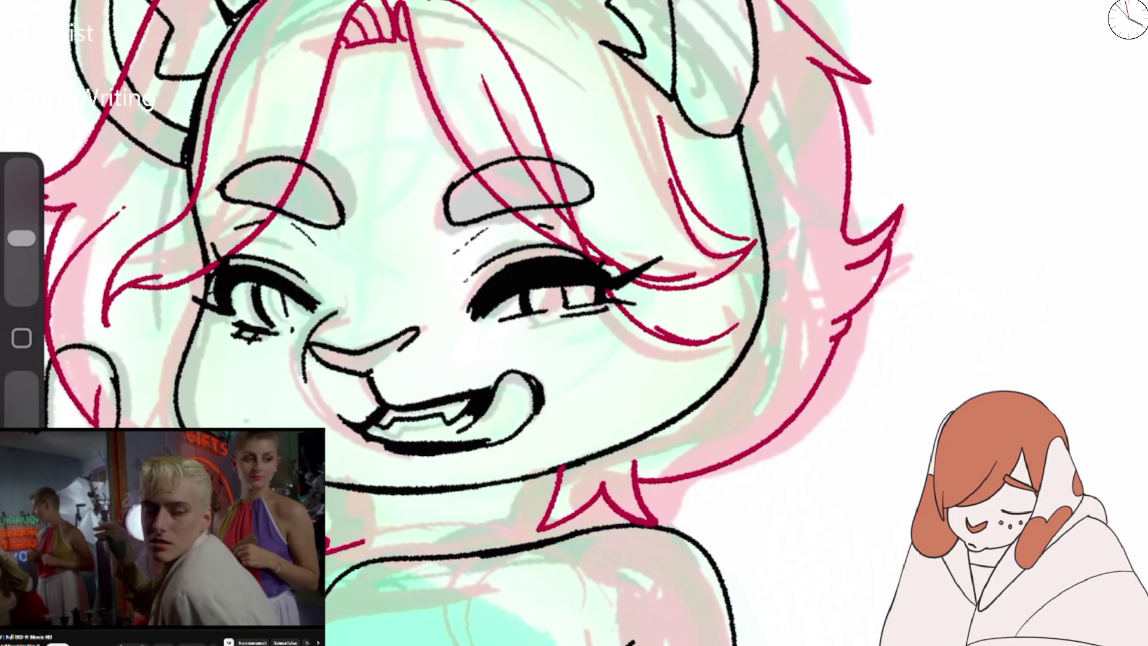
pyautogui.scroll(-3, 538, 299)
pyautogui.scroll(2, 538, 269)
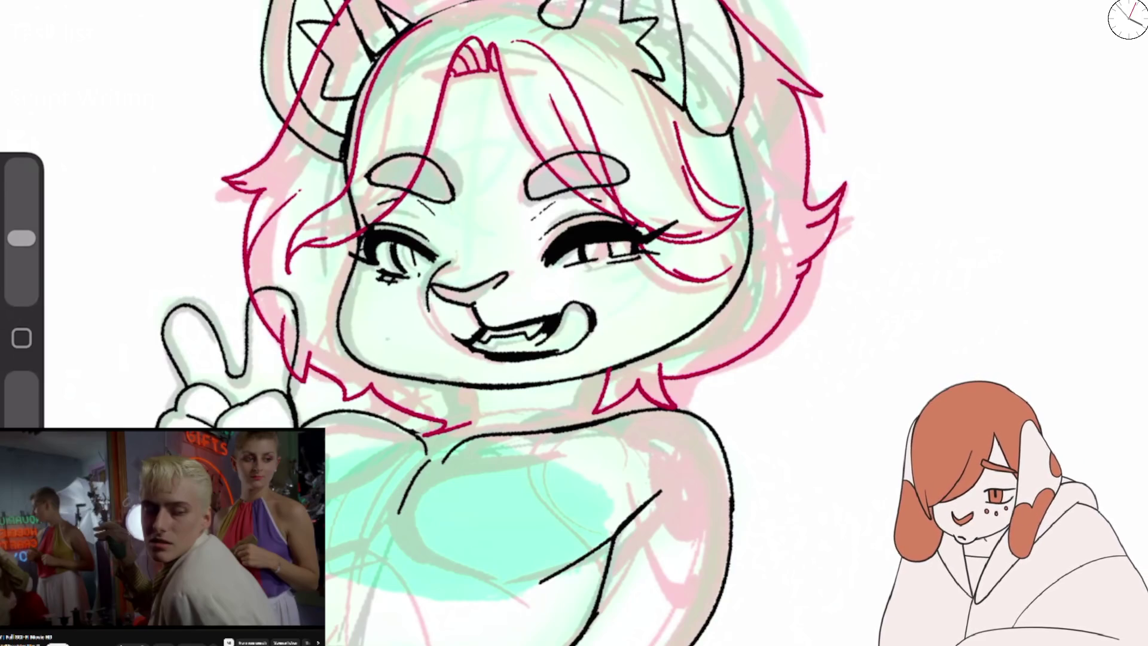
# Erase the crimson strands and stray red marks covering the right eye.
pyautogui.moveTo(478, 299); pyautogui.dragTo(454, 281)
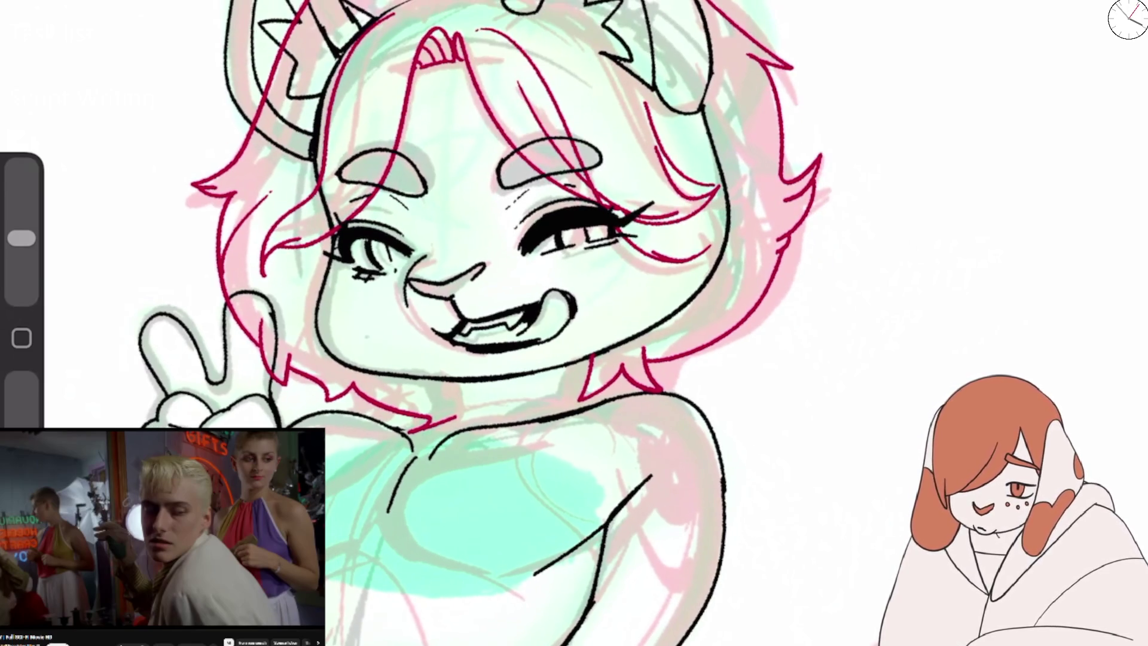
pyautogui.press('e')
pyautogui.moveTo(565, 132)
pyautogui.mouseDown()
pyautogui.moveTo(586, 180)
pyautogui.moveTo(631, 216)
pyautogui.mouseUp()
pyautogui.moveTo(497, 29); pyautogui.dragTo(565, 162)
pyautogui.moveTo(649, 107)
pyautogui.mouseDown()
pyautogui.moveTo(694, 225)
pyautogui.moveTo(706, 197)
pyautogui.mouseUp()
pyautogui.moveTo(676, 262); pyautogui.dragTo(711, 246)
pyautogui.moveTo(718, 201); pyautogui.dragTo(711, 186)
# Redraw curved crimson strands over the right eye and brow.
pyautogui.press('b')
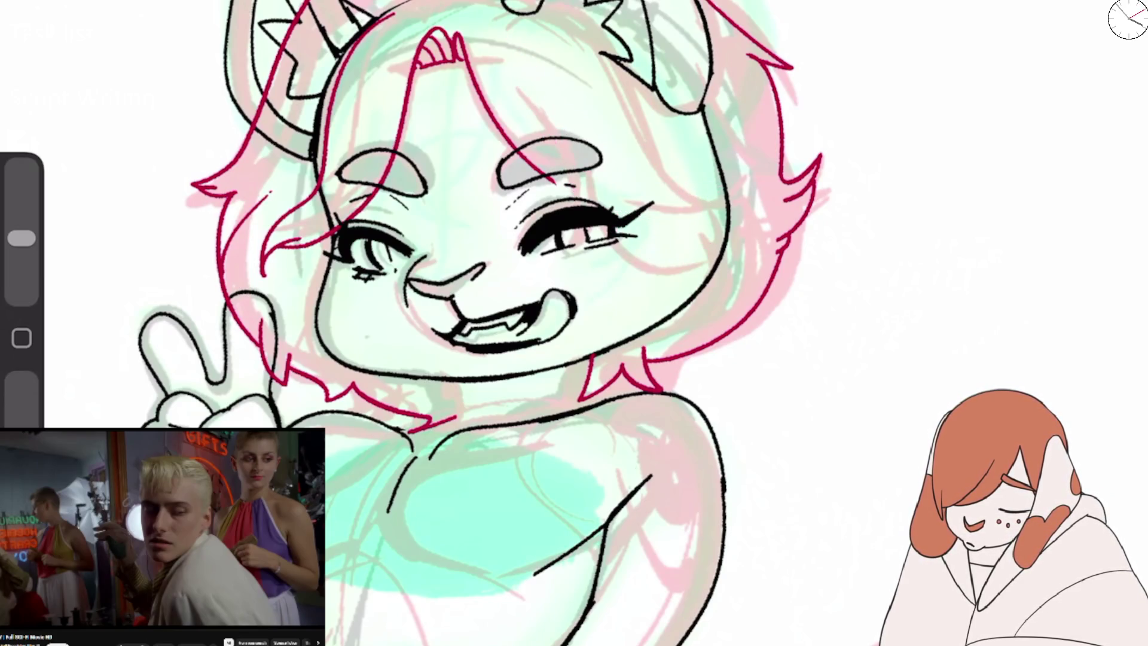
pyautogui.moveTo(529, 173)
pyautogui.mouseDown()
pyautogui.moveTo(714, 157)
pyautogui.moveTo(625, 224)
pyautogui.mouseUp()
pyautogui.moveTo(464, 37)
pyautogui.mouseDown()
pyautogui.moveTo(487, 35)
pyautogui.moveTo(594, 195)
pyautogui.mouseUp()
pyautogui.moveTo(717, 238); pyautogui.dragTo(628, 259)
pyautogui.moveTo(733, 213); pyautogui.dragTo(651, 256)
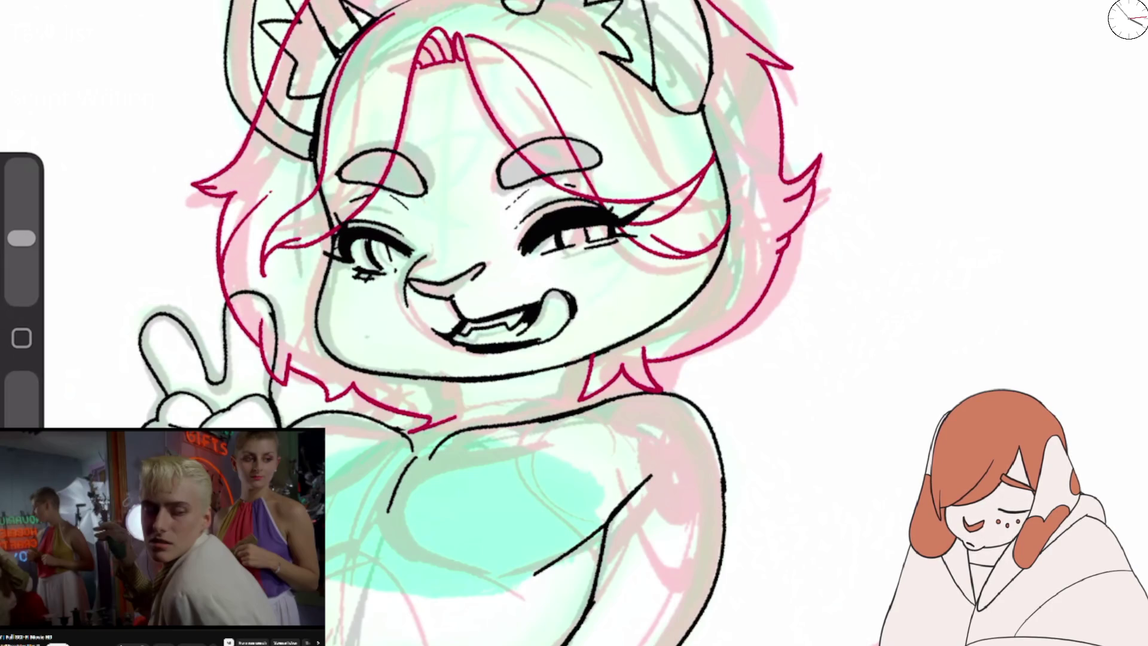
pyautogui.moveTo(743, 144); pyautogui.dragTo(640, 239)
pyautogui.scroll(3, 417, 323)
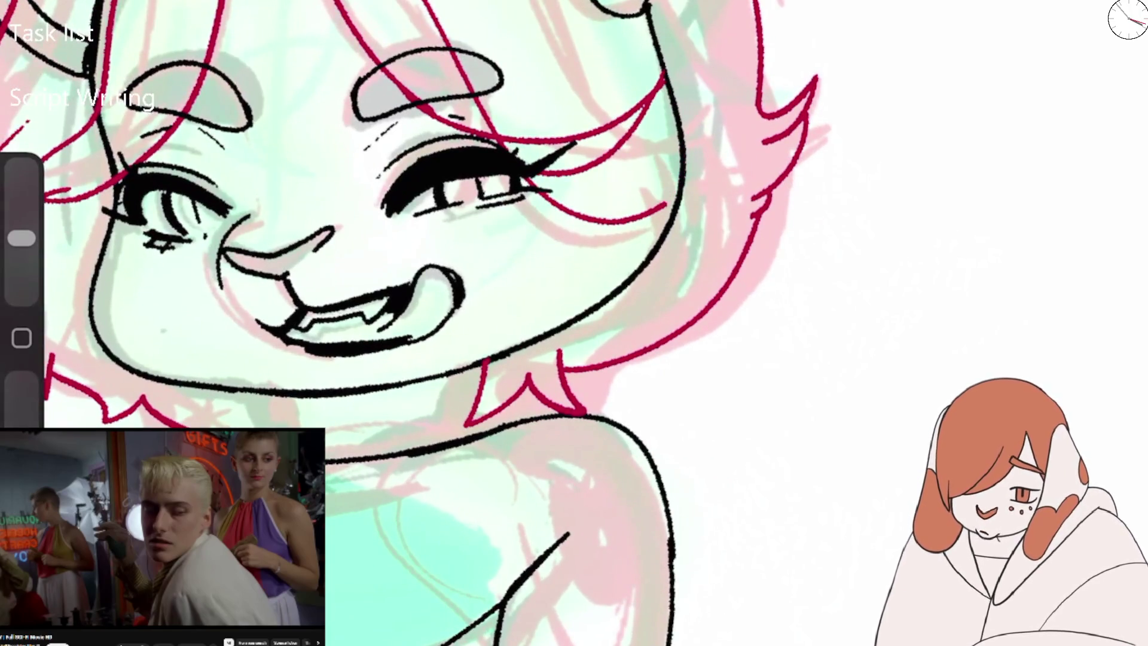
# Draw strands from the right eye corner toward the upper-right hairline and jaw, undoing misfits.
pyautogui.moveTo(520, 203); pyautogui.dragTo(694, 158)
pyautogui.moveTo(634, 215); pyautogui.dragTo(691, 155)
pyautogui.moveTo(574, 168); pyautogui.dragTo(696, 78)
pyautogui.hotkey('ctrl', 'z')
pyautogui.hotkey('ctrl', 'z')
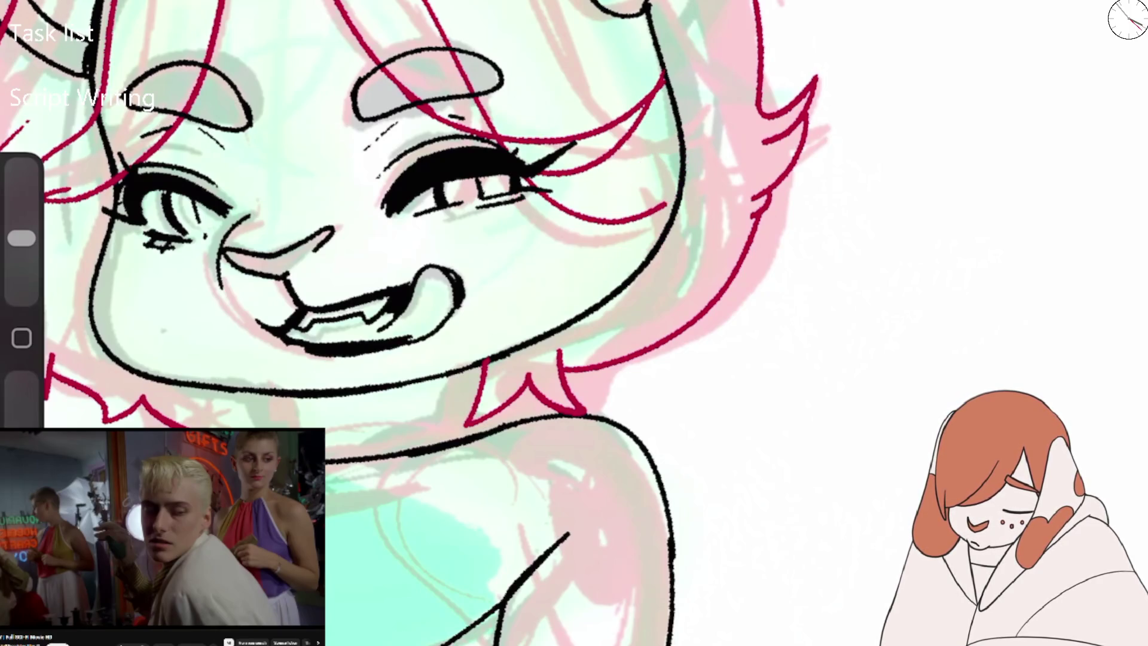
pyautogui.moveTo(526, 191); pyautogui.dragTo(691, 161)
pyautogui.moveTo(577, 210); pyautogui.dragTo(691, 151)
pyautogui.moveTo(561, 187); pyautogui.dragTo(664, 203)
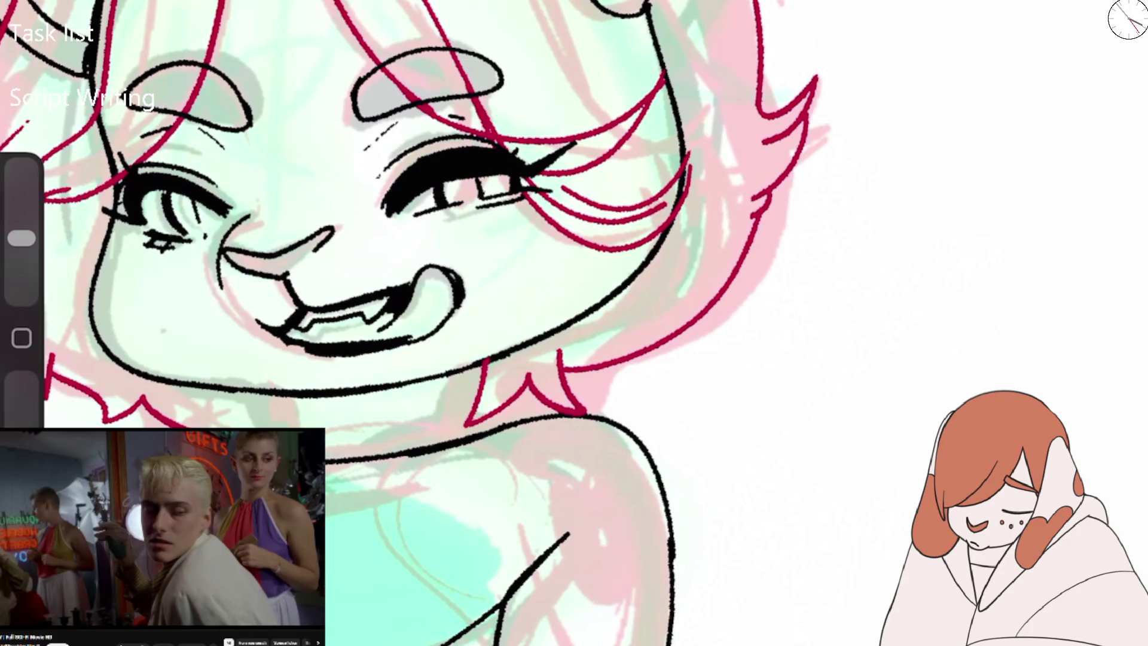
pyautogui.hotkey('ctrl', 'z')
pyautogui.hotkey('ctrl', 'z')
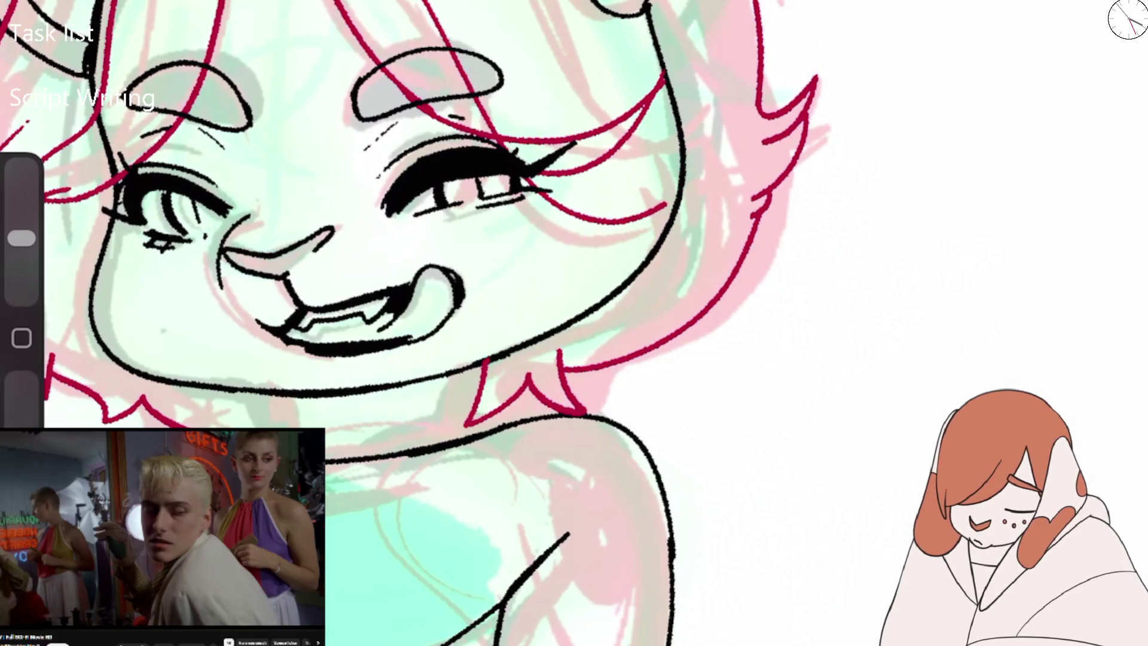
pyautogui.moveTo(523, 191)
pyautogui.mouseDown()
pyautogui.moveTo(705, 159)
pyautogui.moveTo(612, 216)
pyautogui.mouseUp()
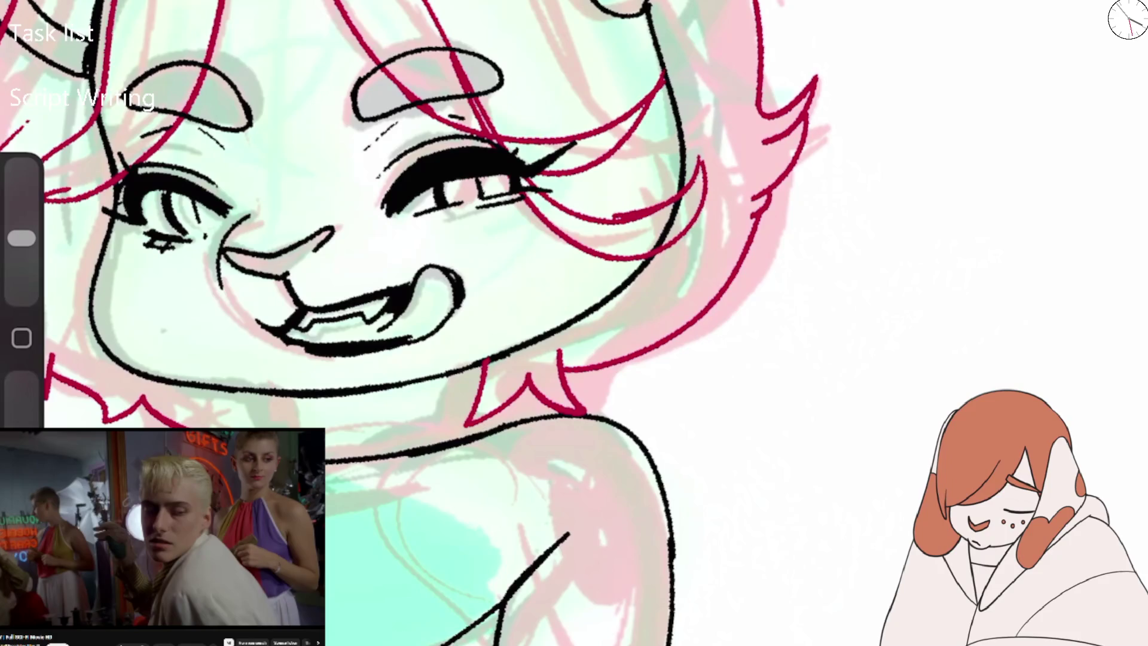
pyautogui.scroll(-1, 418, 299)
pyautogui.hotkey('ctrl', 'z')
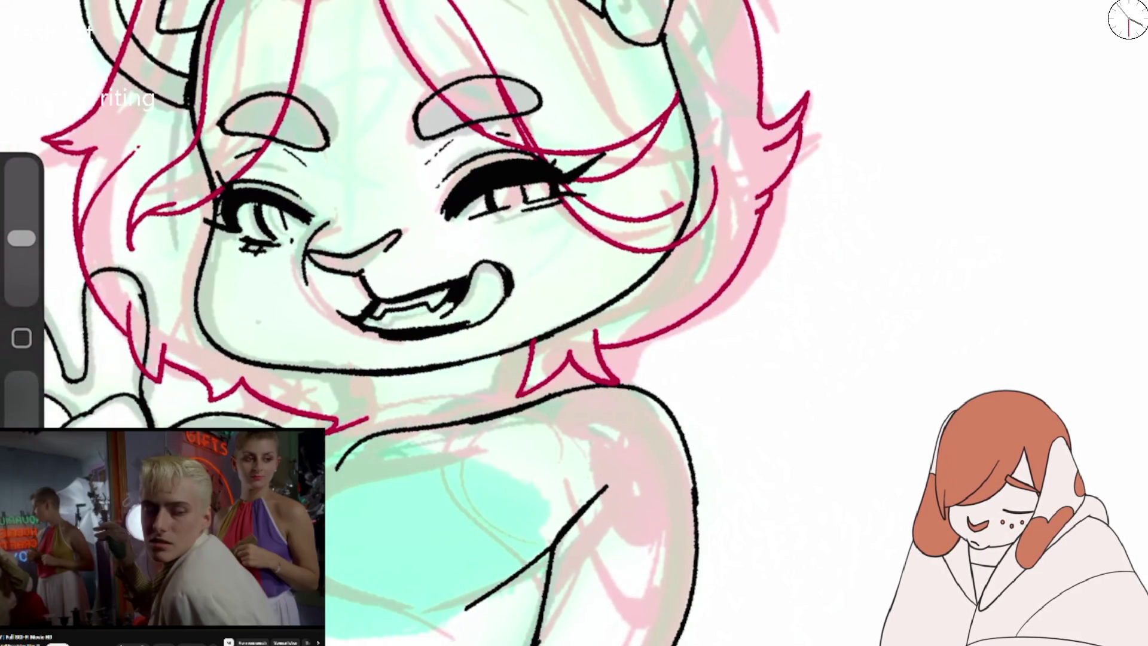
# Redraw a hair strand by the right eye and add a crimson stroke beside the left eye.
pyautogui.moveTo(702, 147); pyautogui.dragTo(595, 207)
pyautogui.scroll(-3, 448, 323)
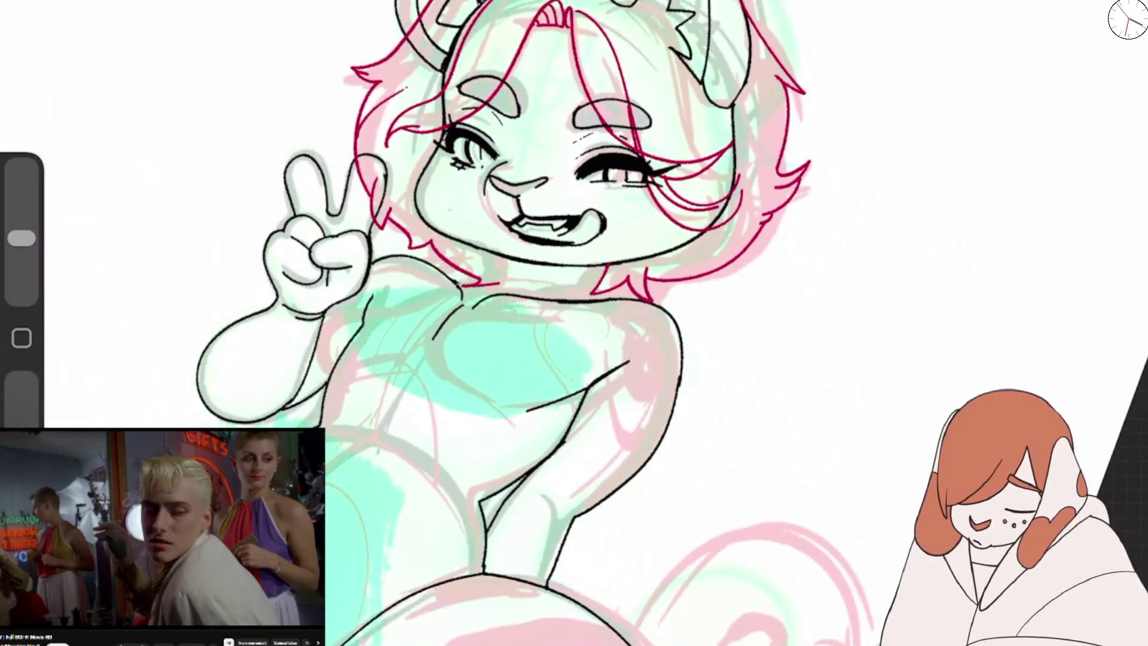
pyautogui.scroll(2, 419, 239)
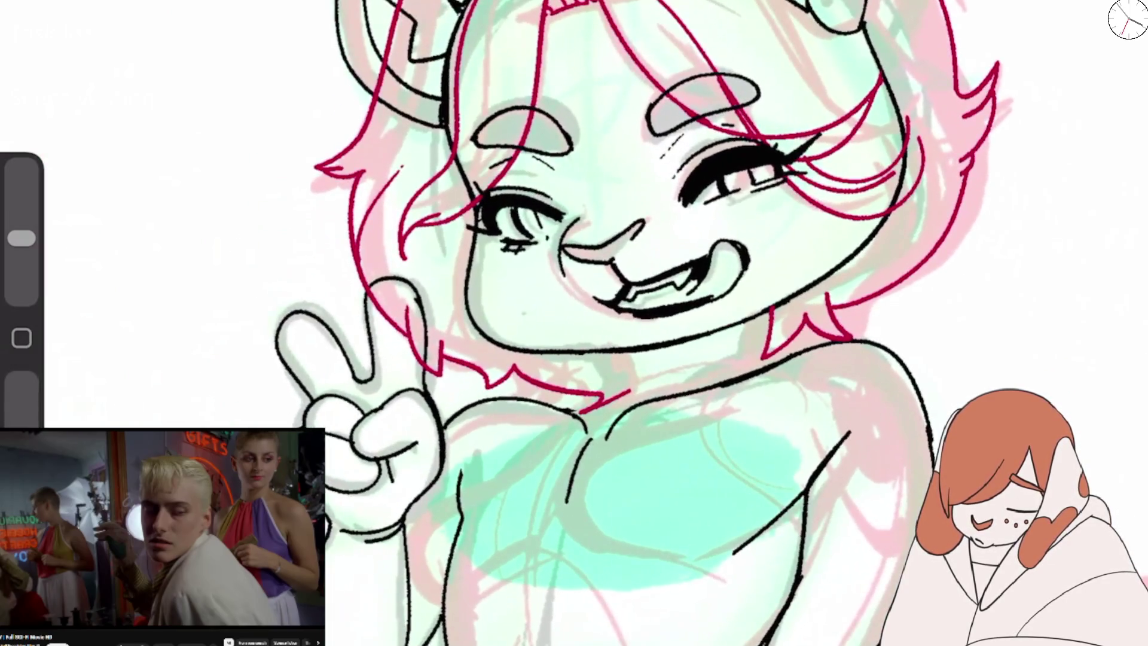
pyautogui.moveTo(469, 240); pyautogui.dragTo(442, 284)
pyautogui.scroll(-5, 574, 323)
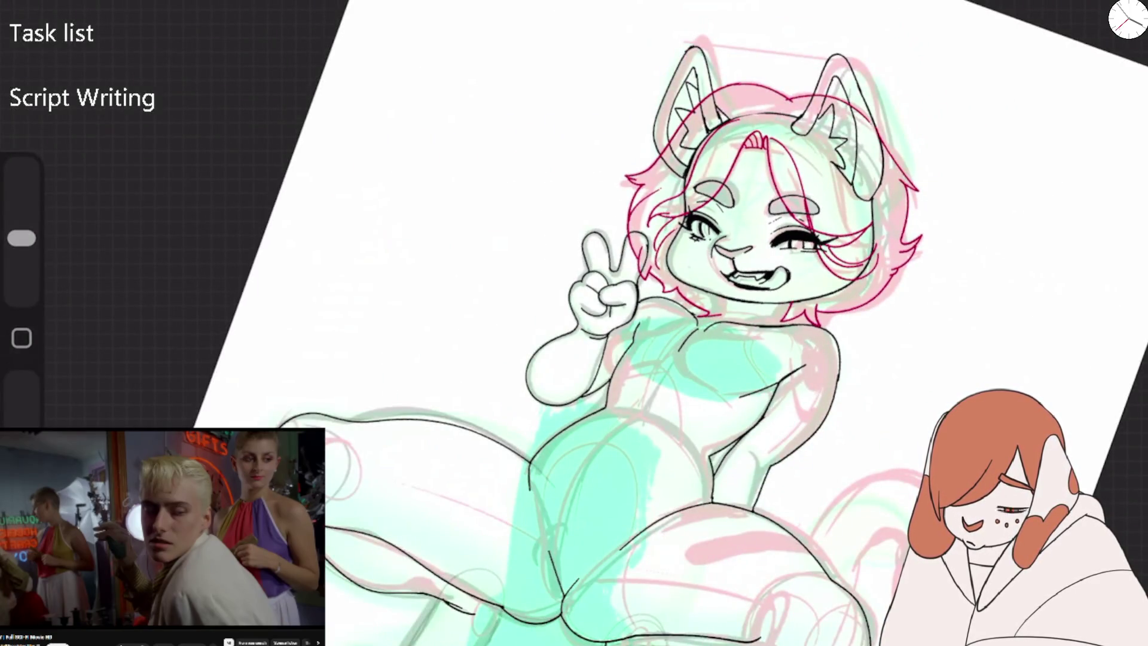
pyautogui.scroll(5, 748, 239)
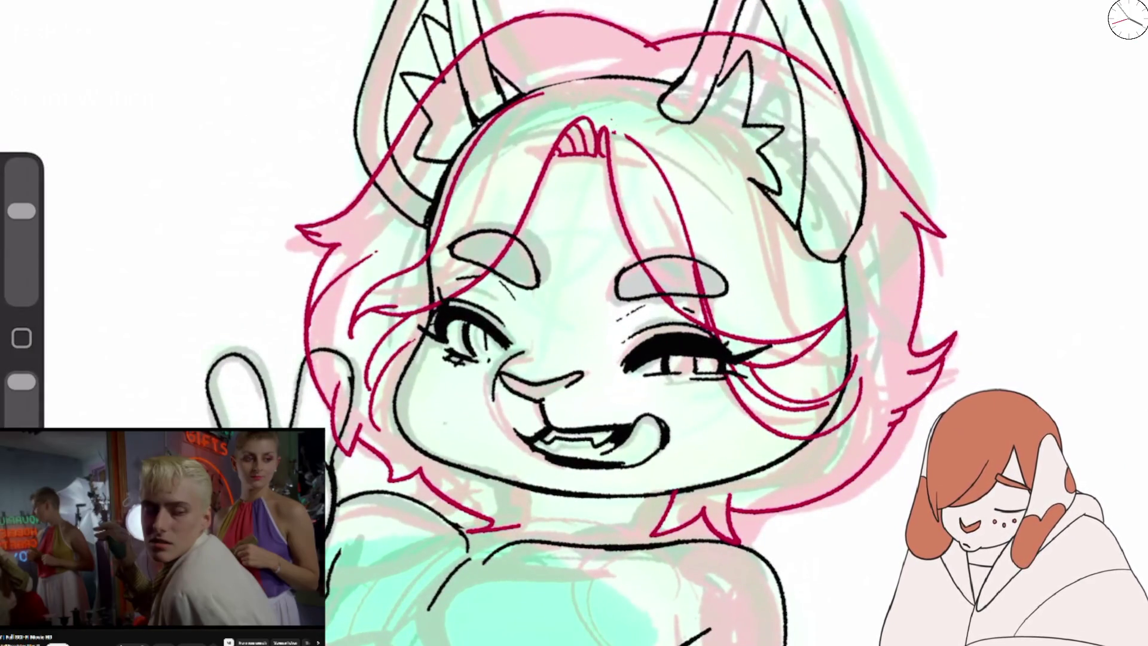
# Draw crimson strands across the forehead and brow, trimming a stroke at the top of the head.
pyautogui.moveTo(605, 114); pyautogui.dragTo(727, 209)
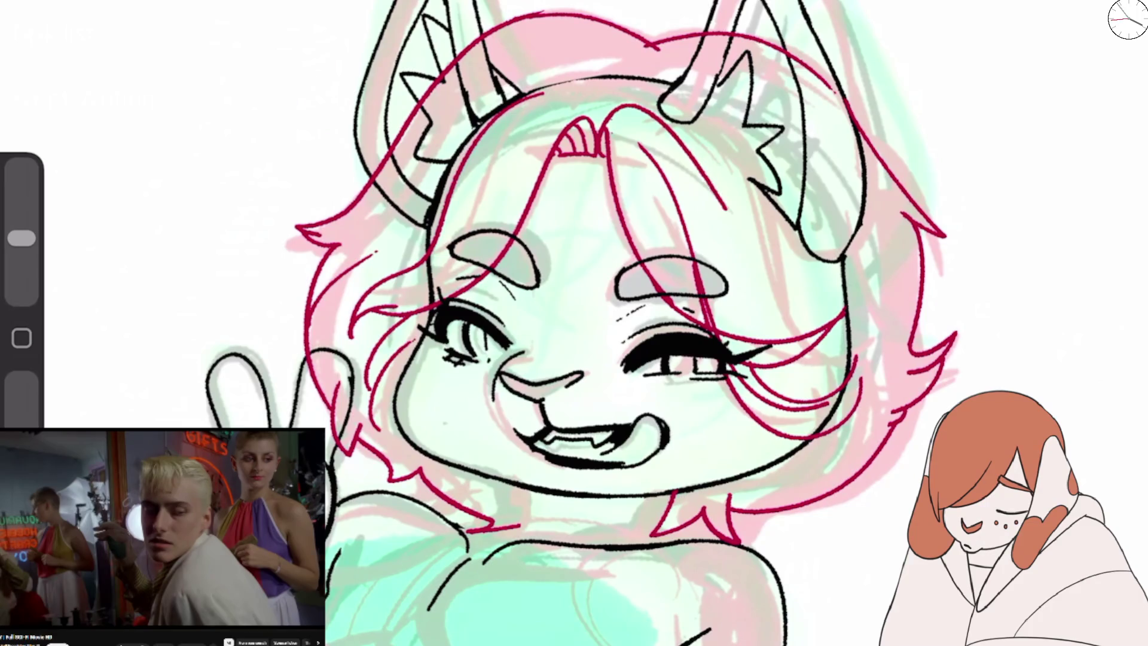
pyautogui.moveTo(598, 87); pyautogui.dragTo(787, 353)
pyautogui.scroll(3, 598, 299)
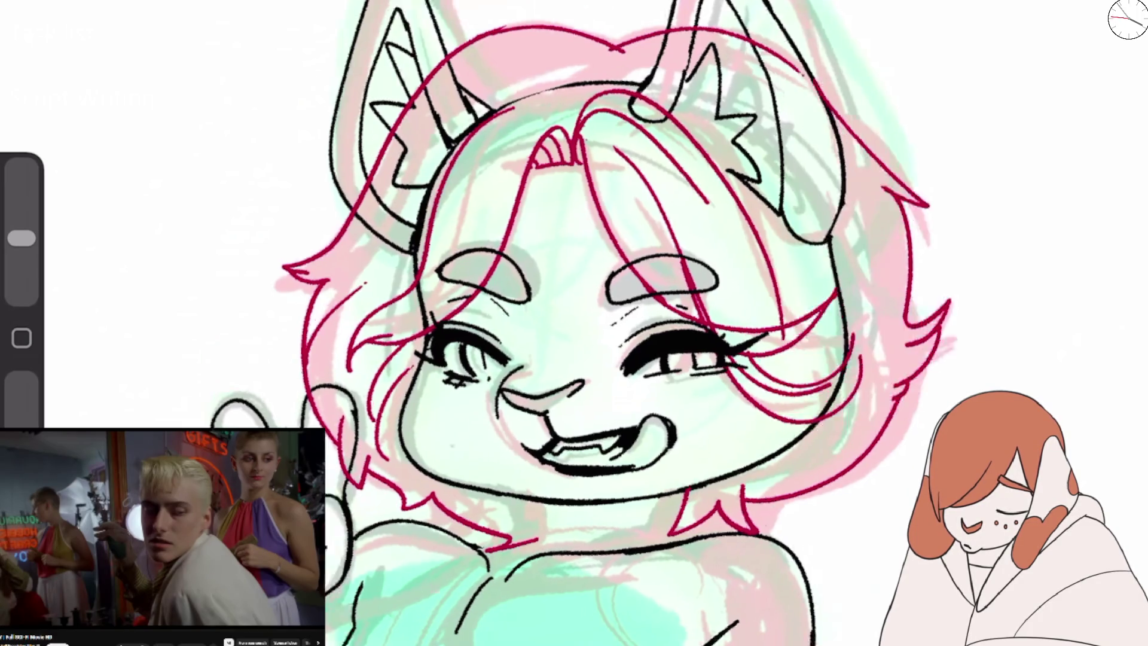
pyautogui.hotkey('ctrl', 'z')
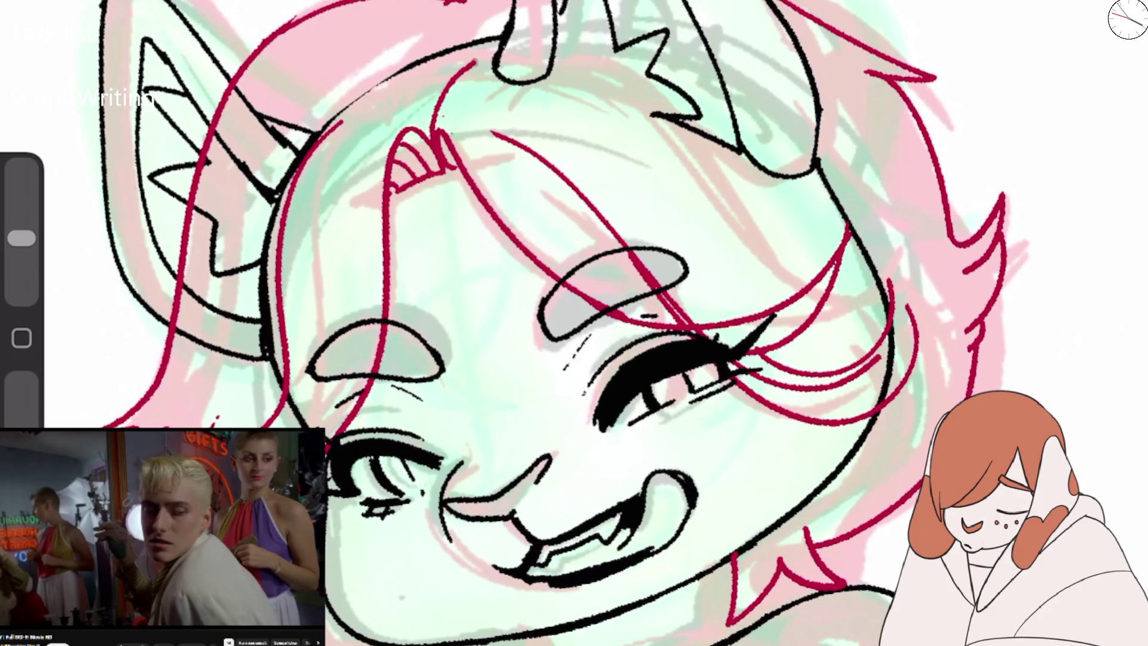
pyautogui.moveTo(433, 140); pyautogui.dragTo(742, 204)
pyautogui.moveTo(449, 5); pyautogui.dragTo(407, 78)
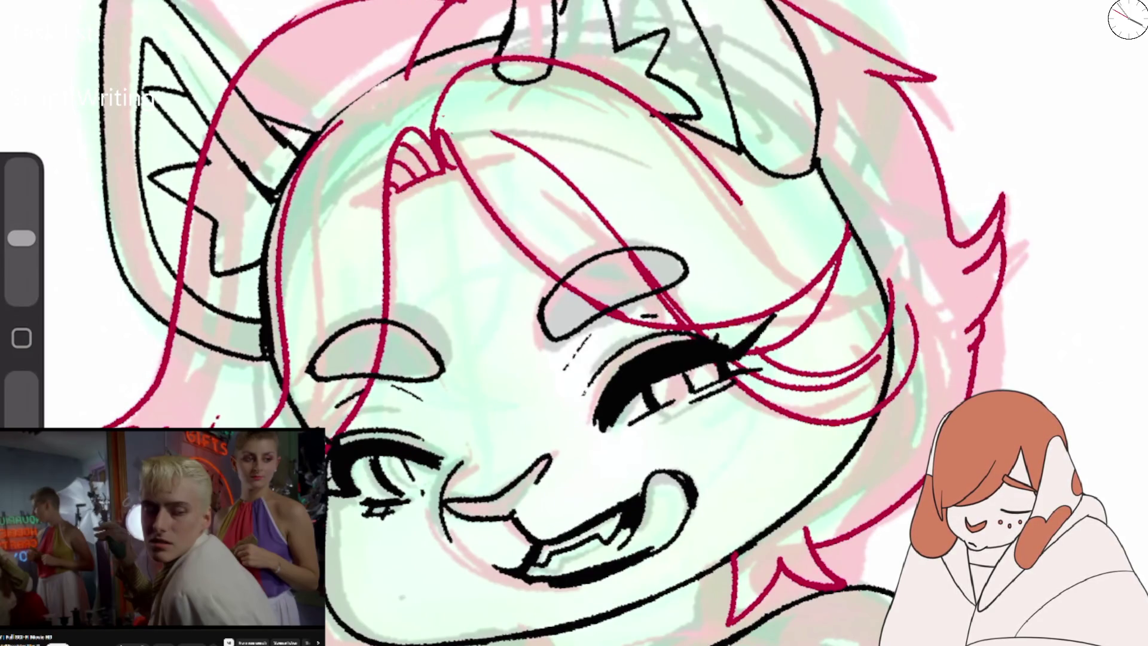
pyautogui.press('e')
pyautogui.moveTo(446, 6); pyautogui.dragTo(412, 72)
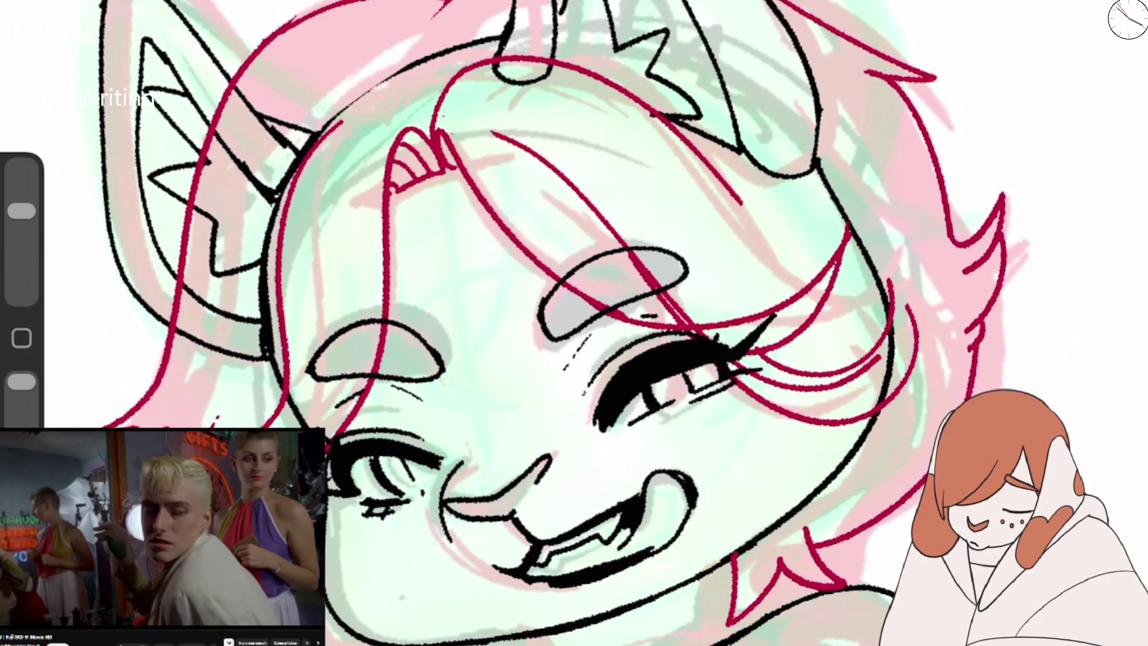
pyautogui.press('b')
# Draw hair strands down the head and left side of the face, erasing a zigzag tail.
pyautogui.moveTo(445, 1); pyautogui.dragTo(308, 183)
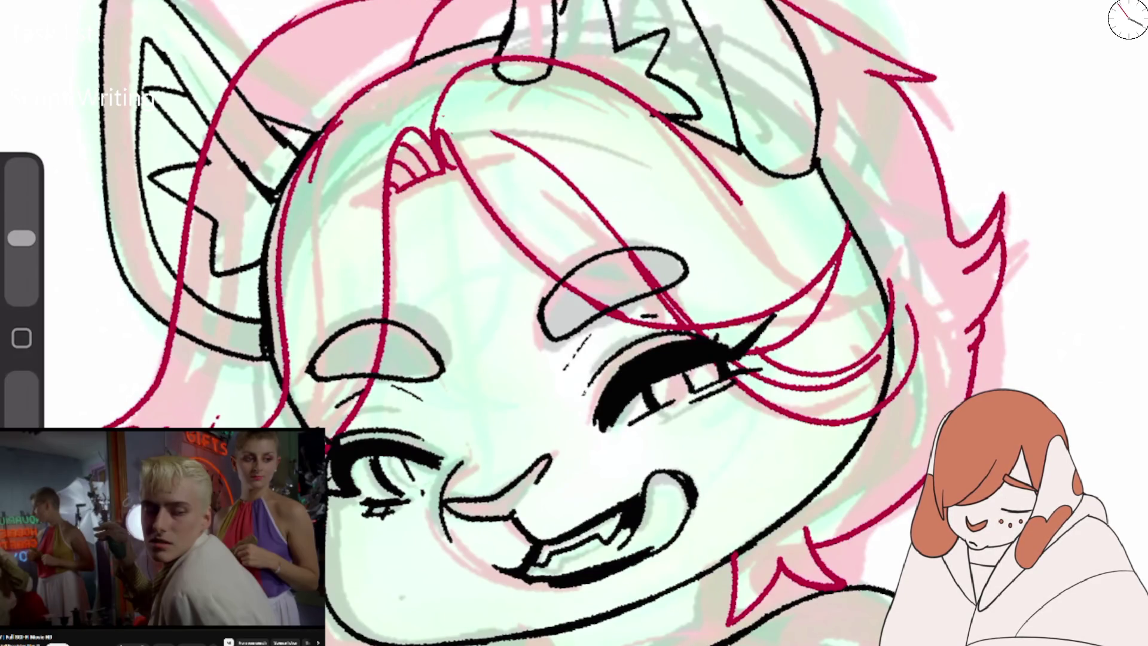
pyautogui.moveTo(428, 105)
pyautogui.mouseDown()
pyautogui.moveTo(302, 239)
pyautogui.moveTo(294, 379)
pyautogui.mouseUp()
pyautogui.scroll(-5, 574, 323)
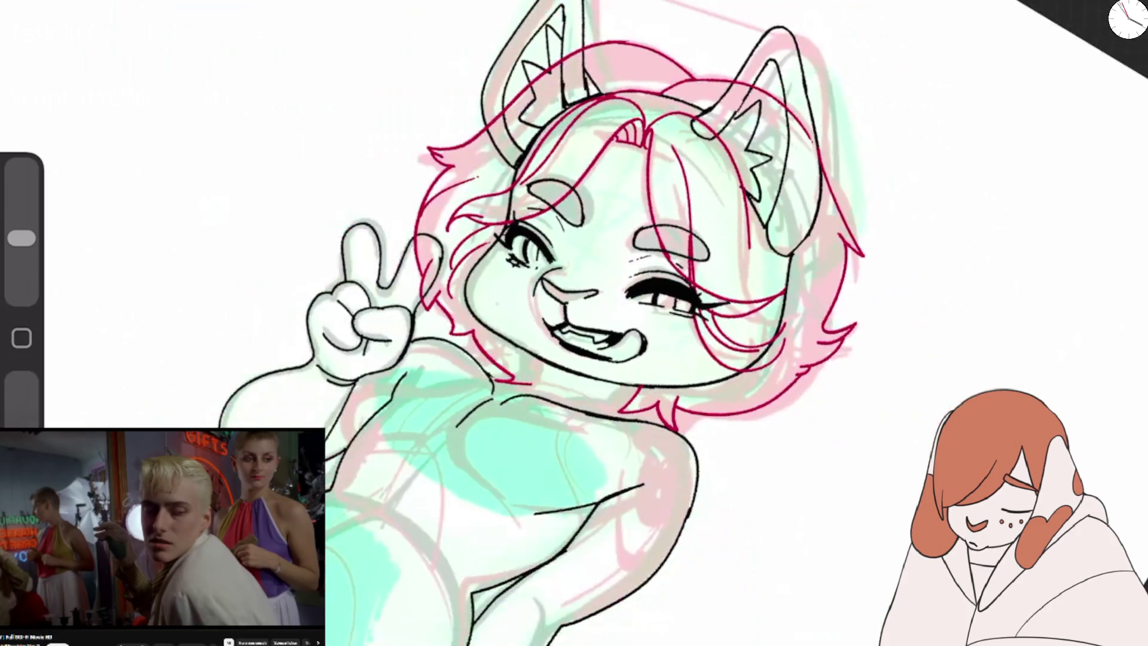
pyautogui.scroll(-5, 574, 323)
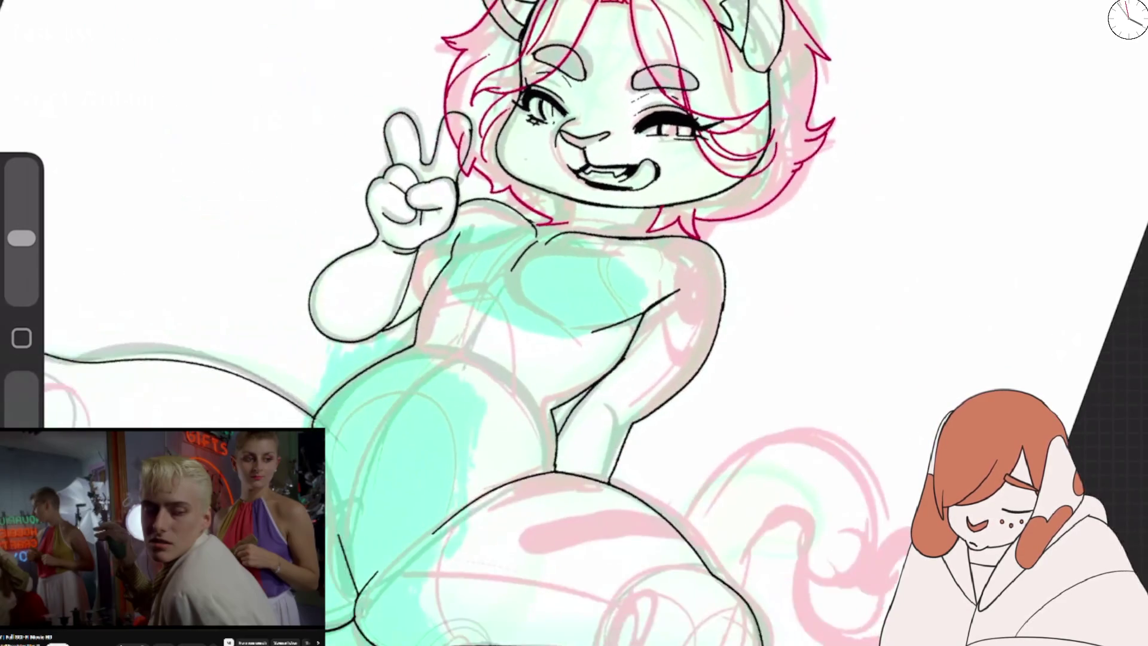
pyautogui.scroll(5, 574, 239)
pyautogui.press('e')
pyautogui.moveTo(378, 256)
pyautogui.mouseDown()
pyautogui.moveTo(340, 263)
pyautogui.moveTo(446, 202)
pyautogui.moveTo(567, 214)
pyautogui.mouseUp()
pyautogui.press('b')
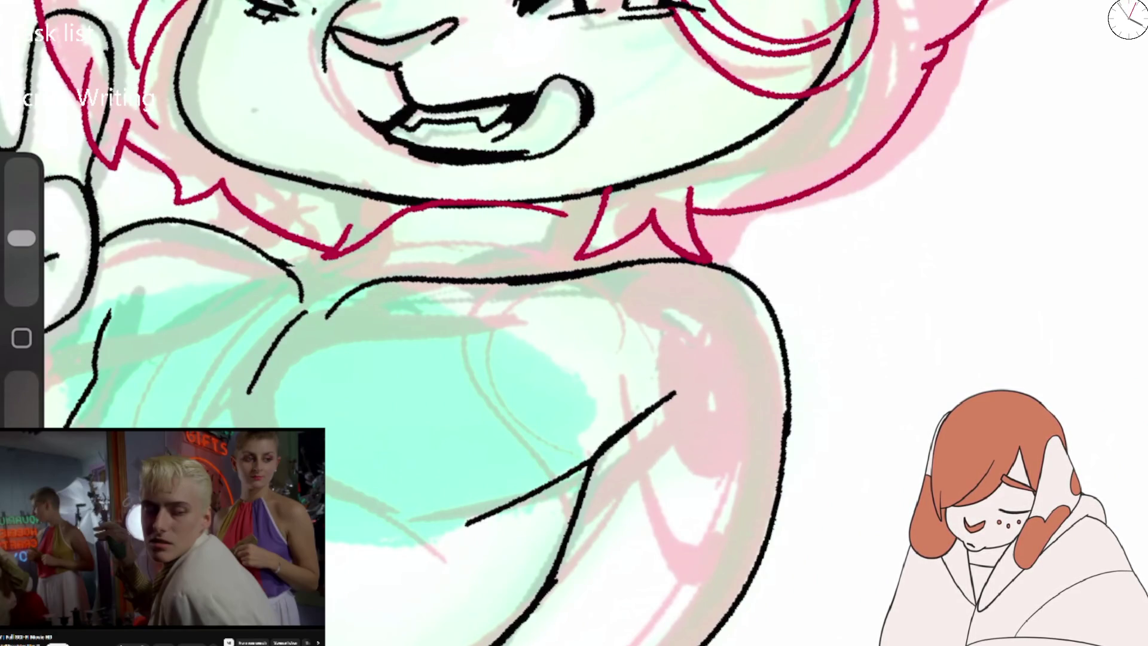
# Remove the strokes under the chin and shoulder, then redraw the crimson strand along the jaw.
pyautogui.hotkey('ctrl', 'z')
pyautogui.press('e')
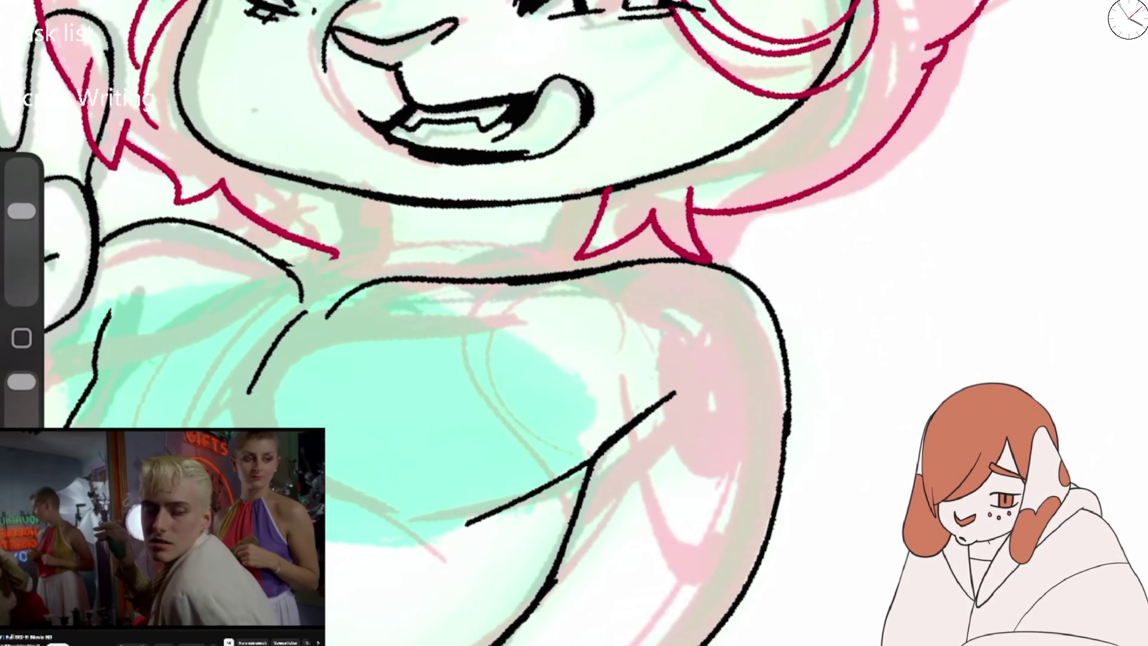
pyautogui.moveTo(338, 256)
pyautogui.mouseDown()
pyautogui.moveTo(209, 193)
pyautogui.moveTo(260, 170)
pyautogui.moveTo(353, 227)
pyautogui.moveTo(620, 181)
pyautogui.mouseUp()
pyautogui.press('b')
pyautogui.press('e')
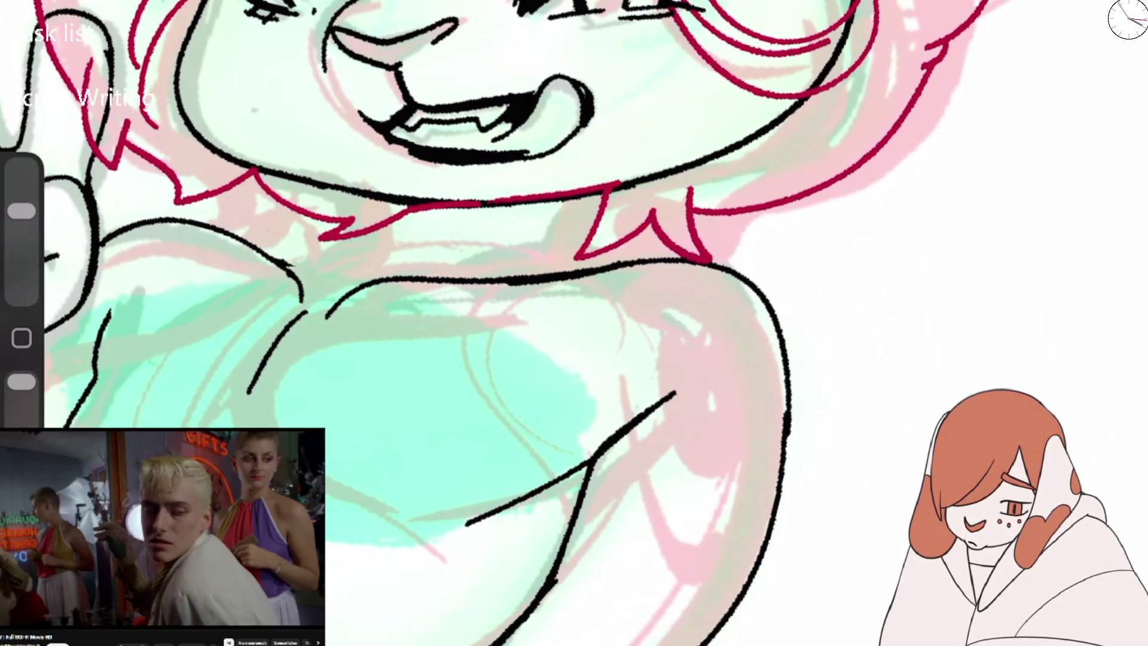
pyautogui.moveTo(483, 203); pyautogui.dragTo(620, 181)
pyautogui.press('b')
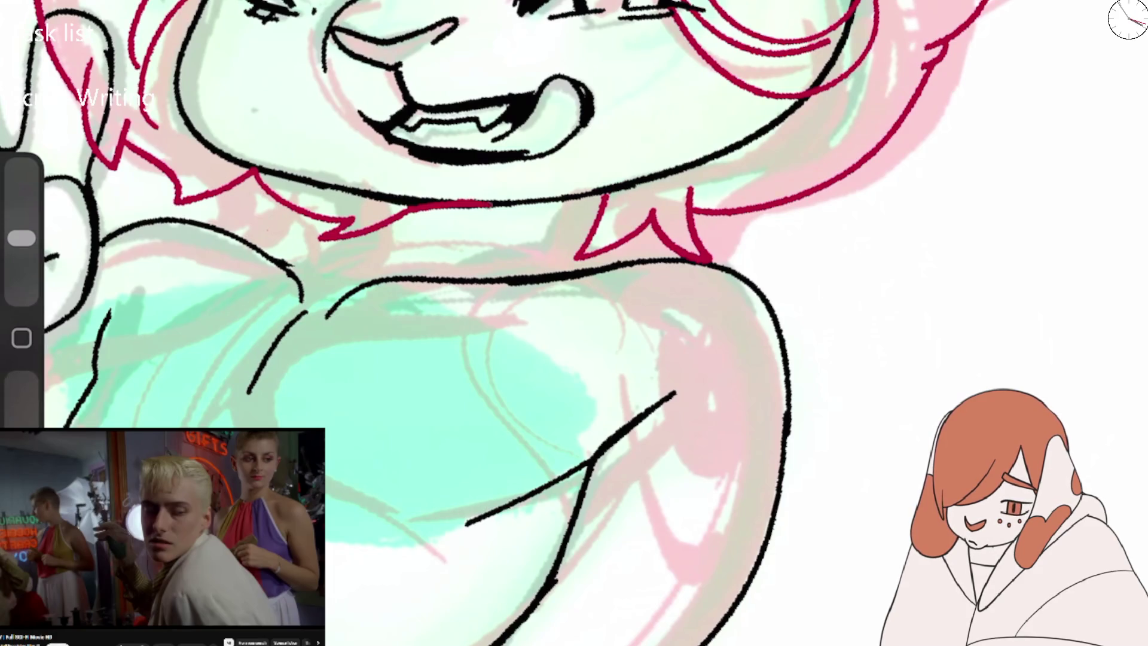
pyautogui.moveTo(481, 203); pyautogui.dragTo(610, 194)
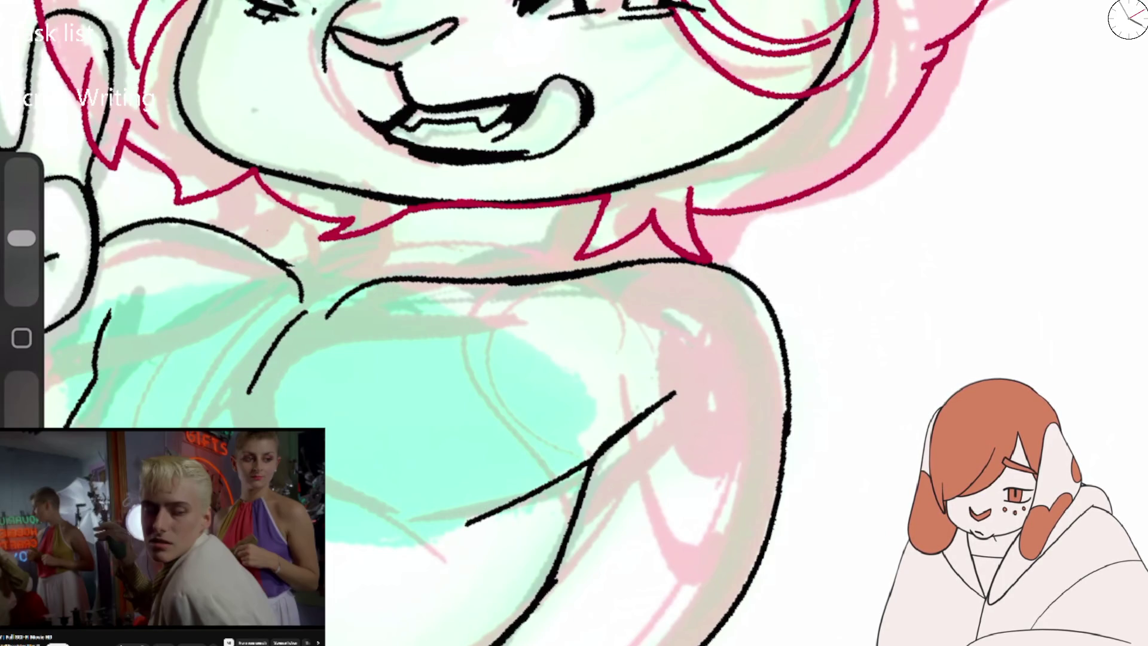
pyautogui.scroll(-3, 574, 323)
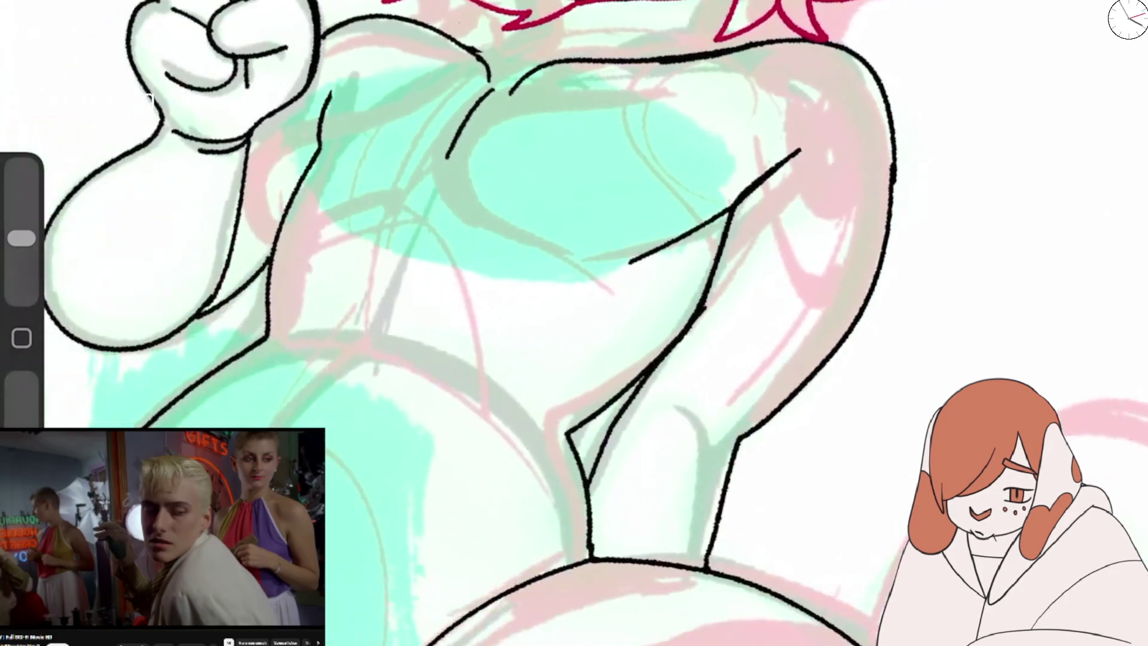
pyautogui.scroll(-1, 574, 323)
pyautogui.scroll(-2, 574, 323)
pyautogui.scroll(3, 478, 240)
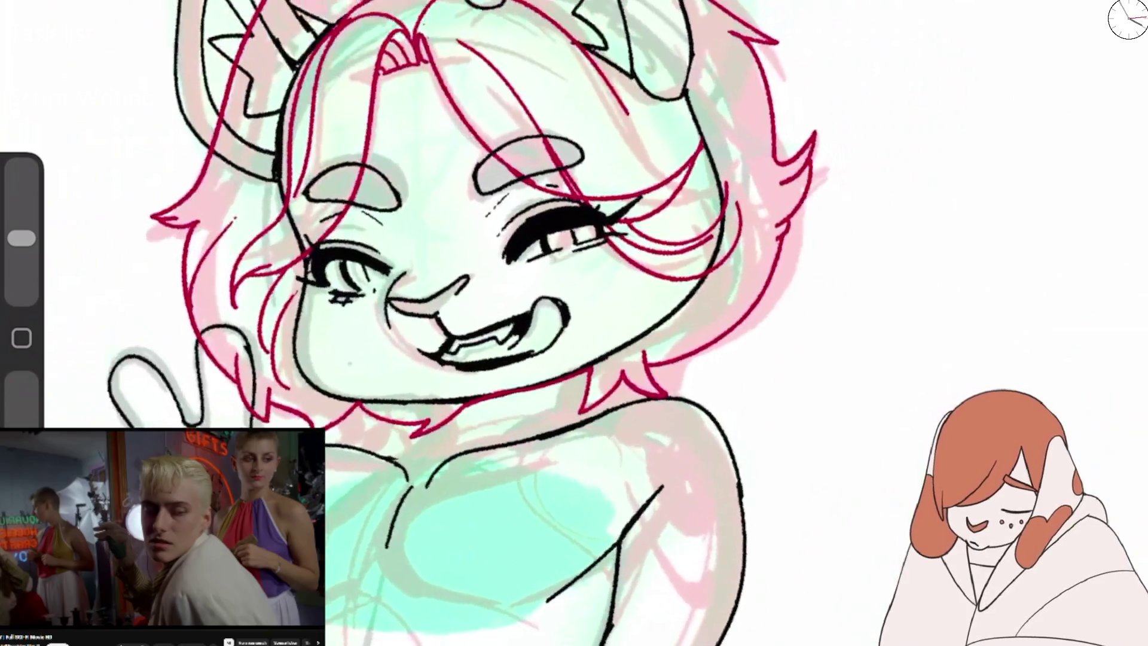
pyautogui.scroll(1, 478, 240)
pyautogui.scroll(2, 479, 239)
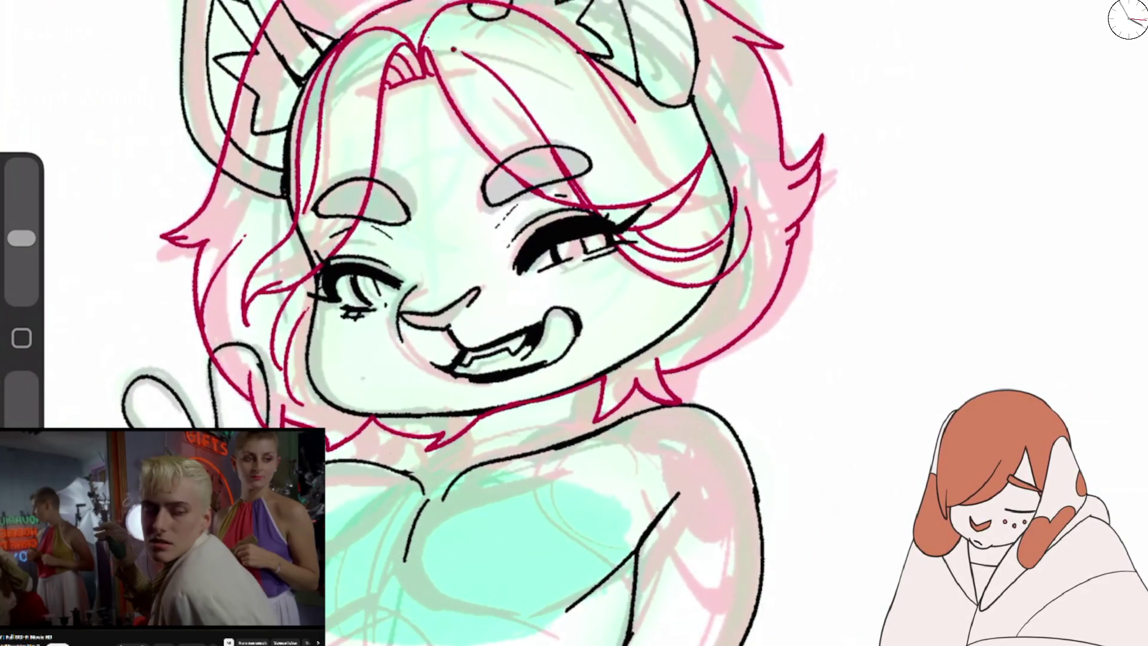
pyautogui.scroll(3, 574, 323)
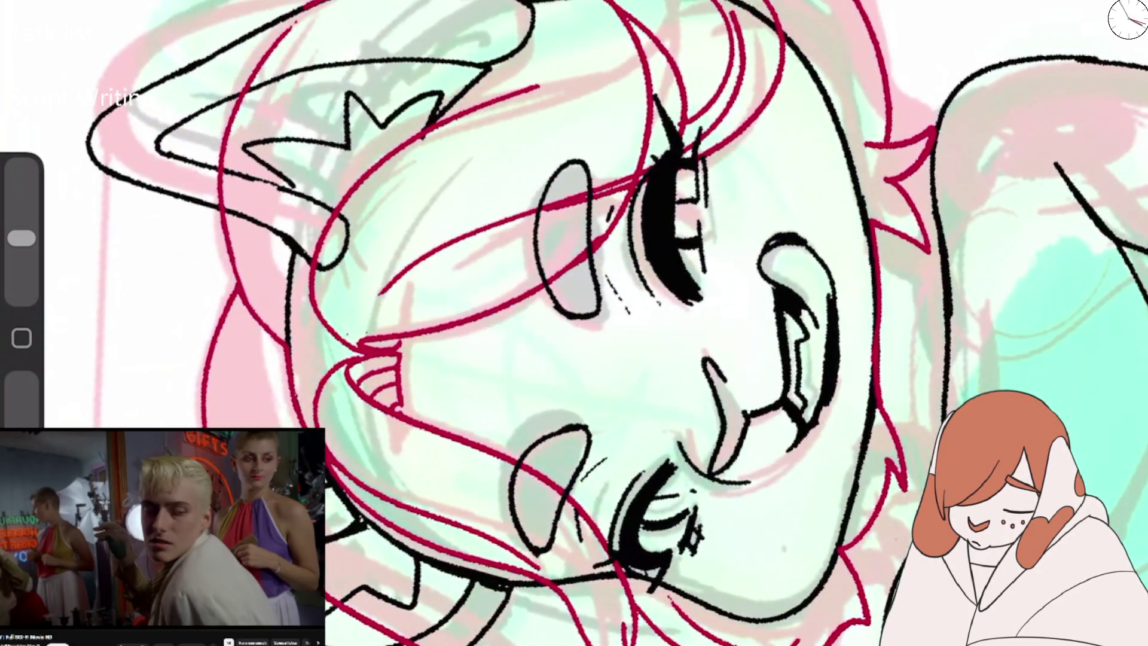
pyautogui.moveTo(419, 257); pyautogui.dragTo(634, 168)
pyautogui.hotkey('ctrl', 'z')
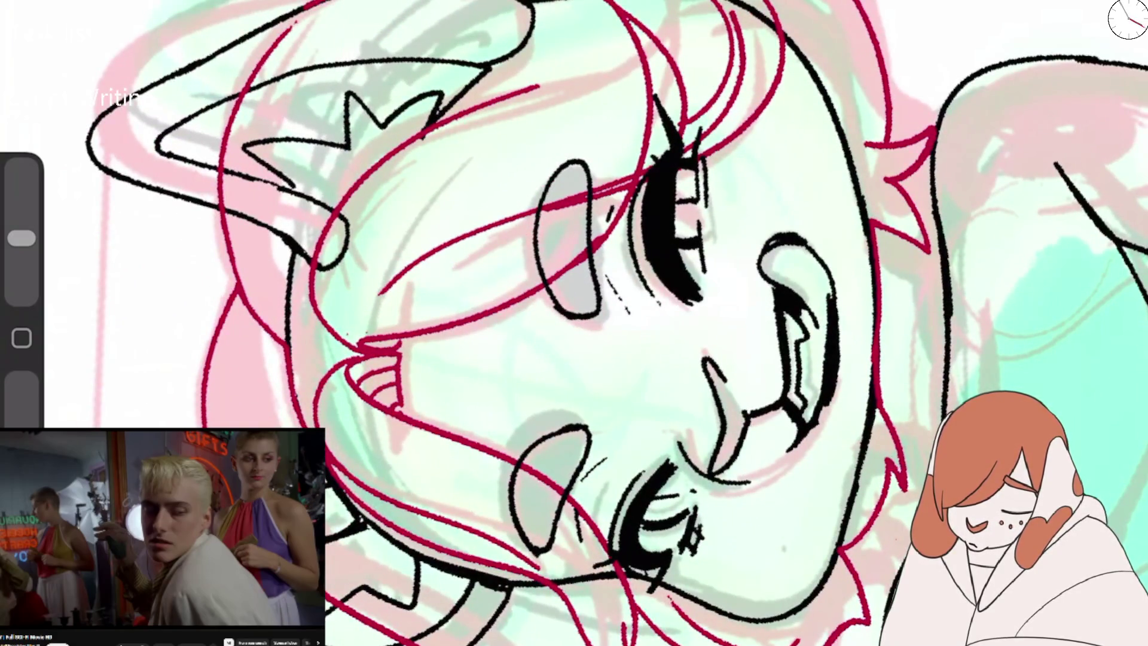
pyautogui.hotkey('ctrl', '0')
pyautogui.scroll(3, 574, 323)
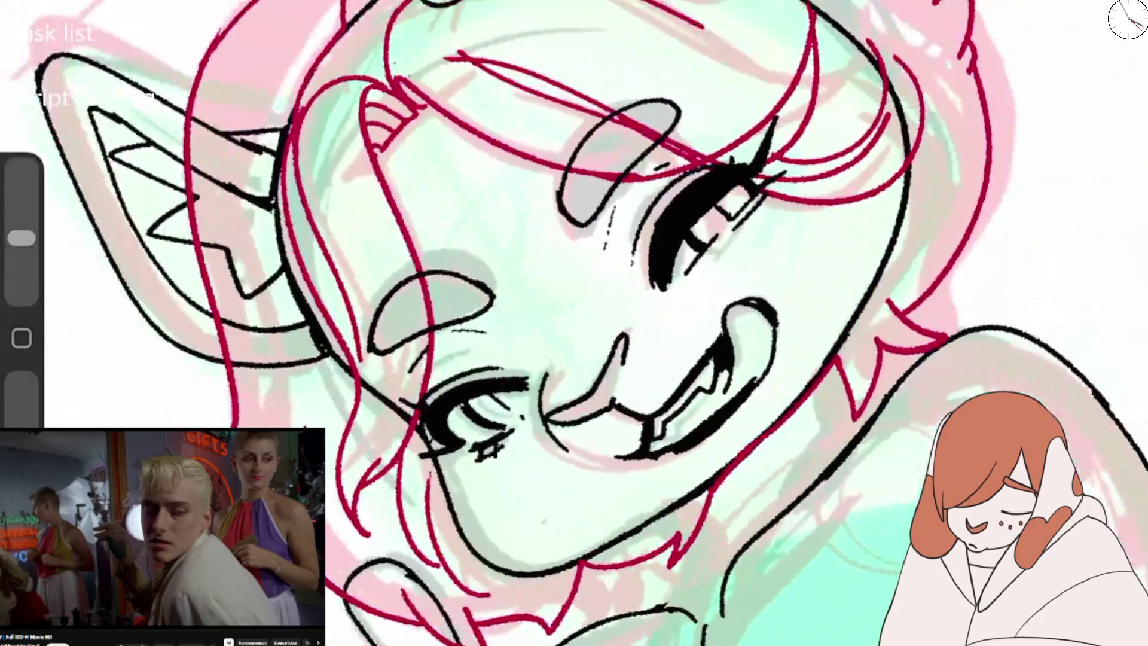
pyautogui.scroll(-1, 574, 323)
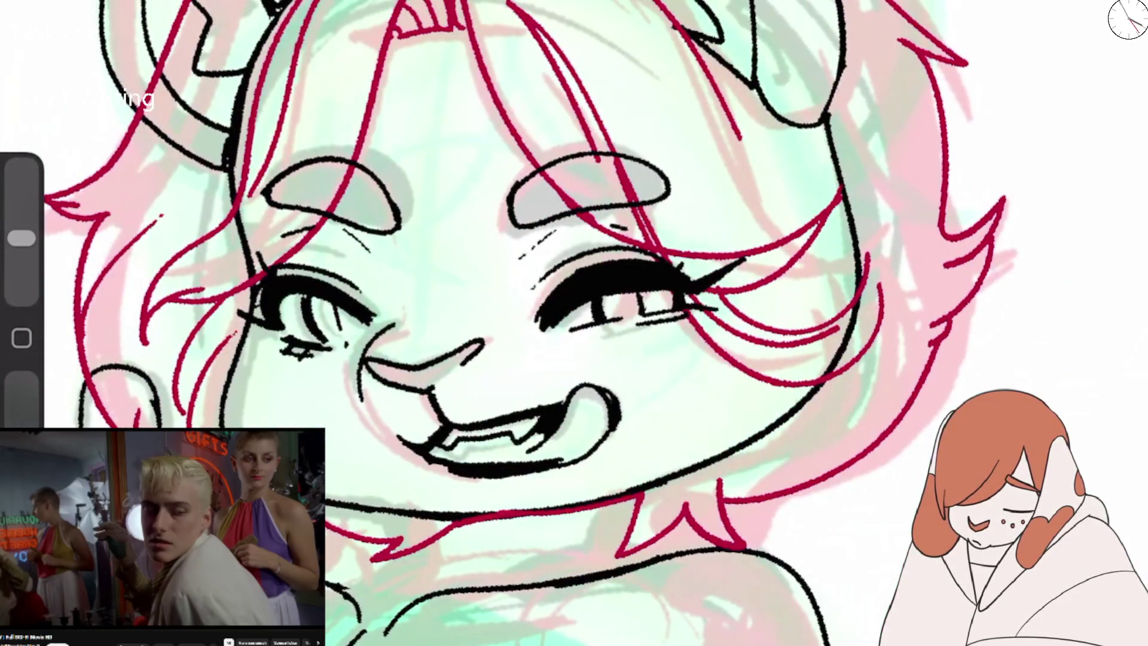
pyautogui.scroll(-5, 574, 323)
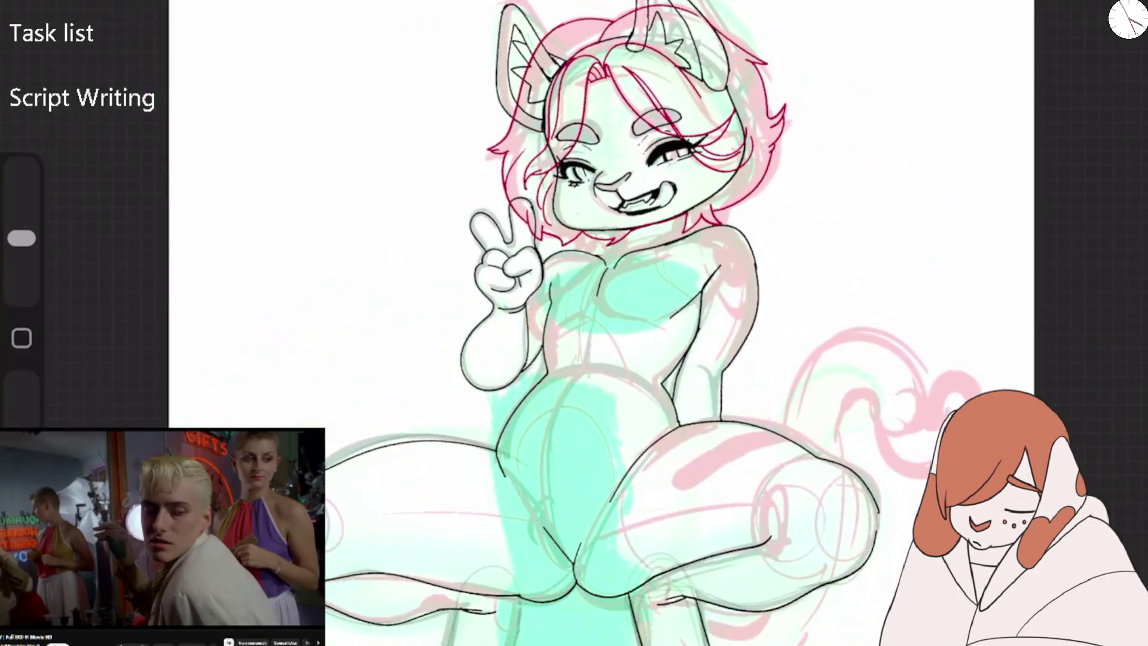
pyautogui.scroll(-5, 574, 323)
pyautogui.scroll(-5, 575, 323)
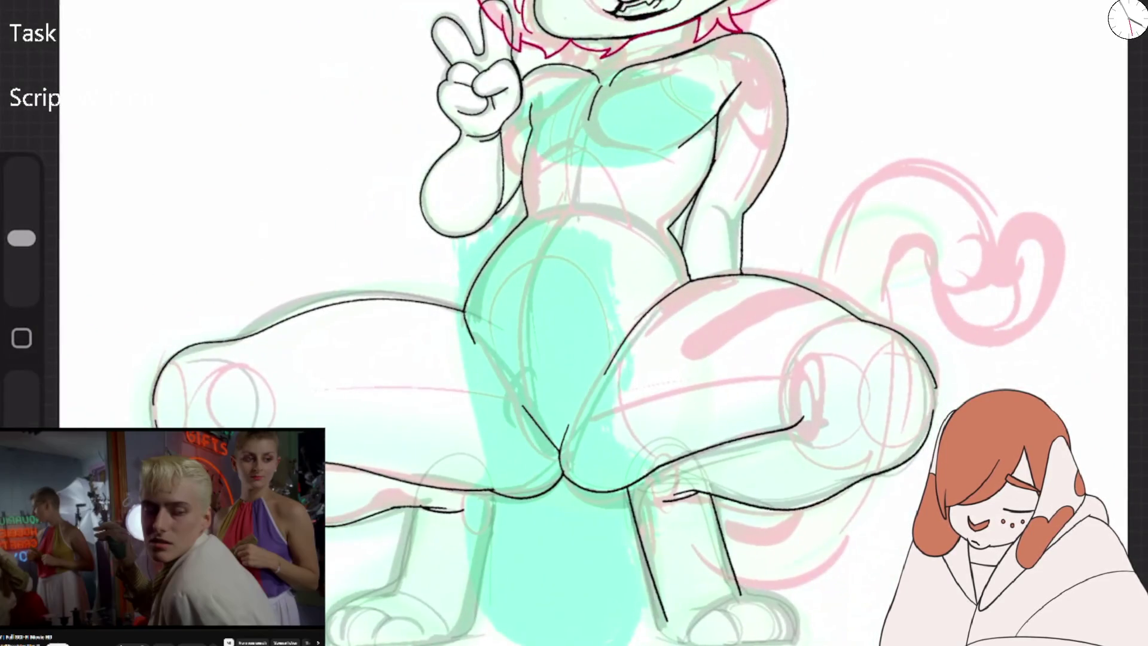
pyautogui.scroll(-3, 574, 323)
pyautogui.scroll(-2, 575, 323)
pyautogui.scroll(-3, 574, 323)
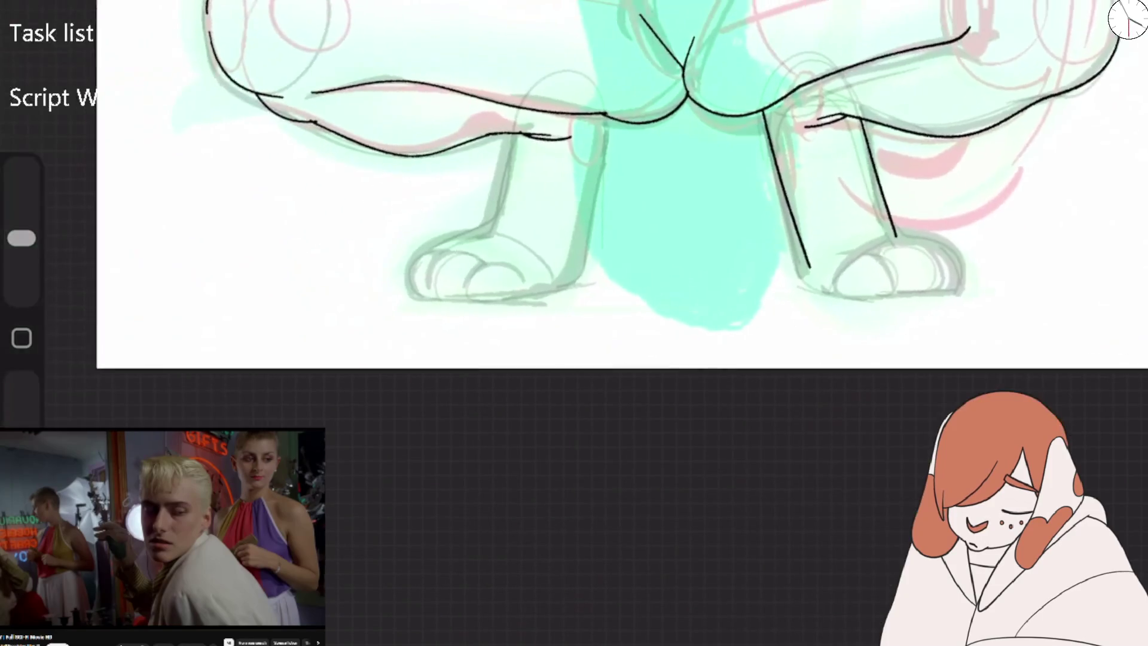
pyautogui.scroll(-5, 574, 240)
pyautogui.scroll(3, 574, 239)
pyautogui.scroll(2, 575, 239)
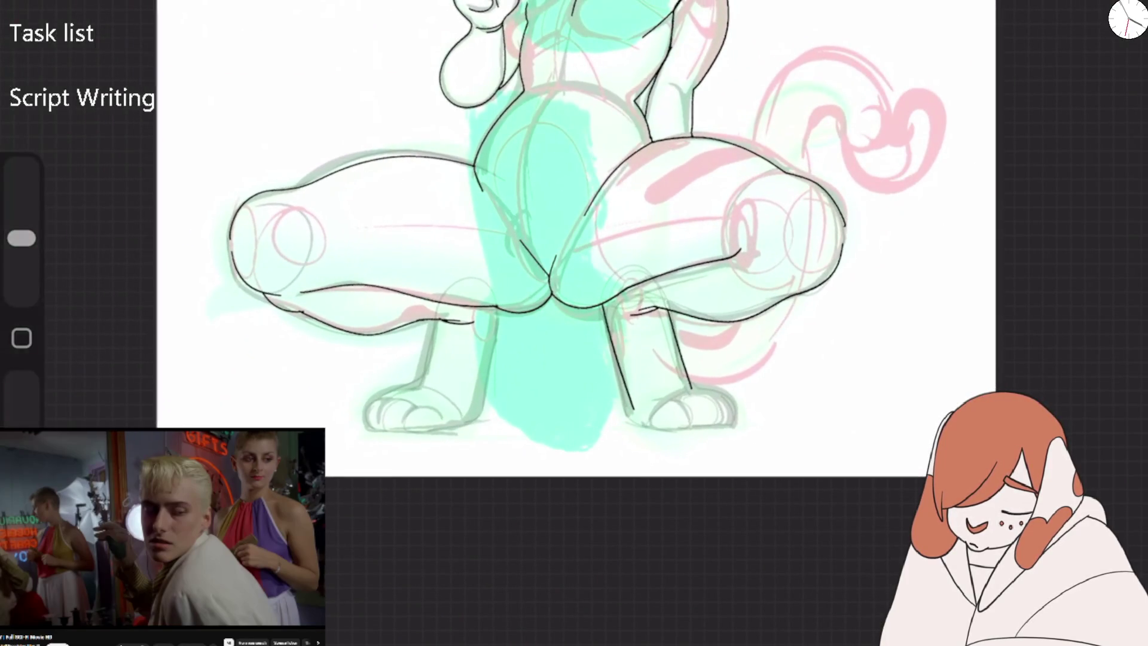
pyautogui.scroll(3, 628, 436)
pyautogui.scroll(1, 628, 436)
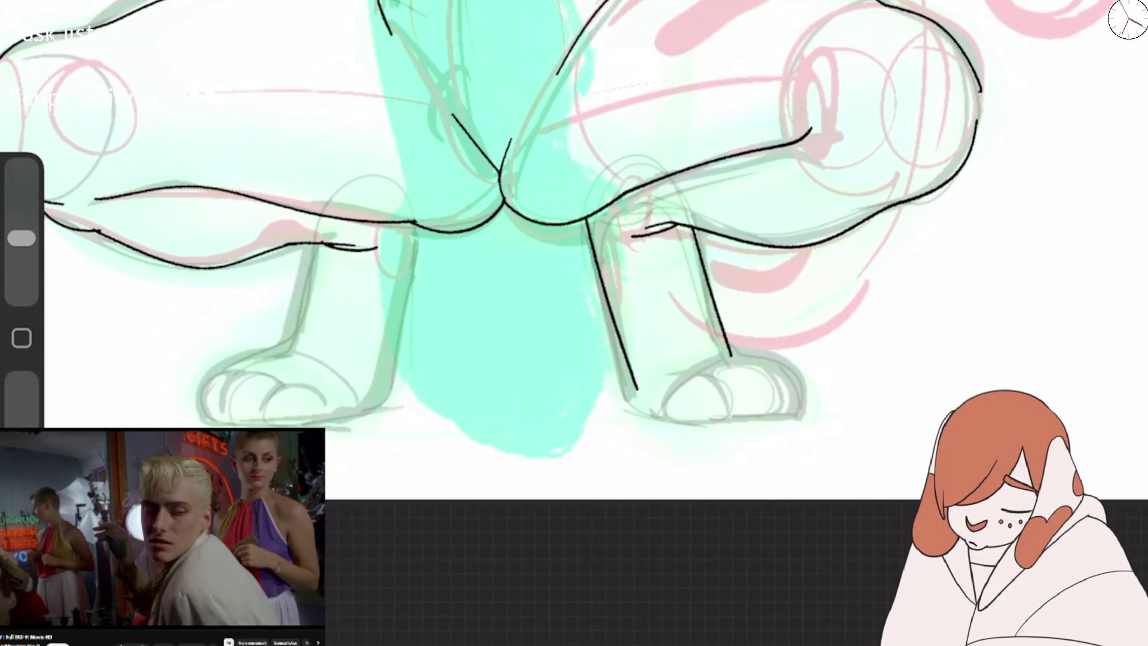
pyautogui.press('c')
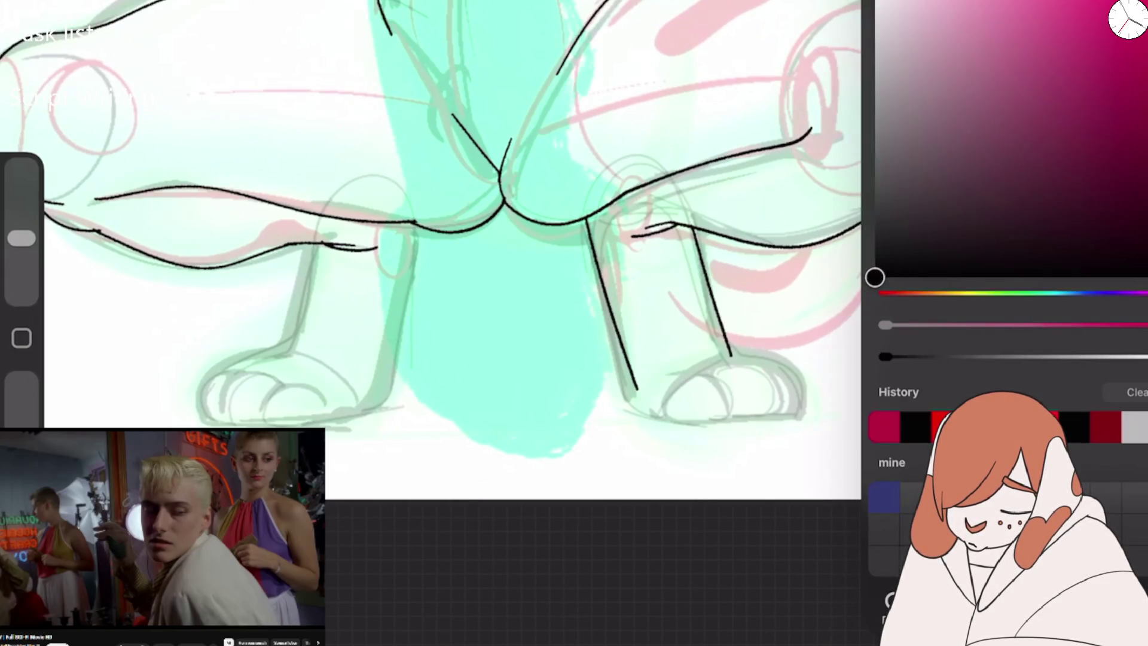
# Make Layer 11 the active layer for inking.
pyautogui.press('l')
pyautogui.click(993, 128)
pyautogui.press('l')
pyautogui.scroll(2, 574, 269)
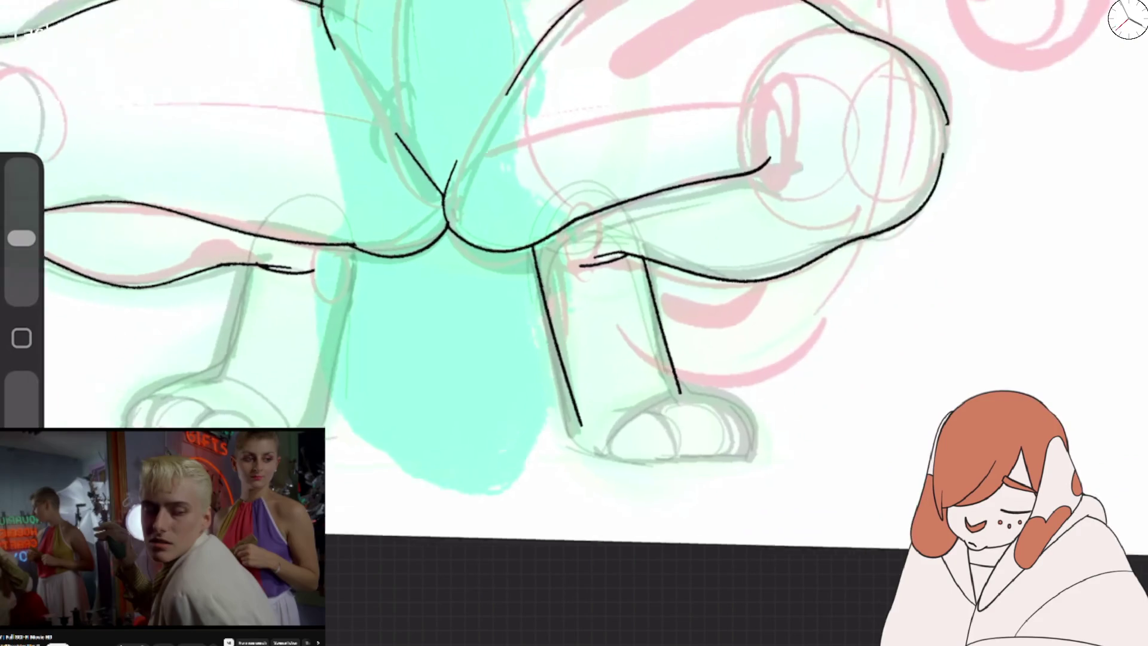
pyautogui.scroll(3, 574, 269)
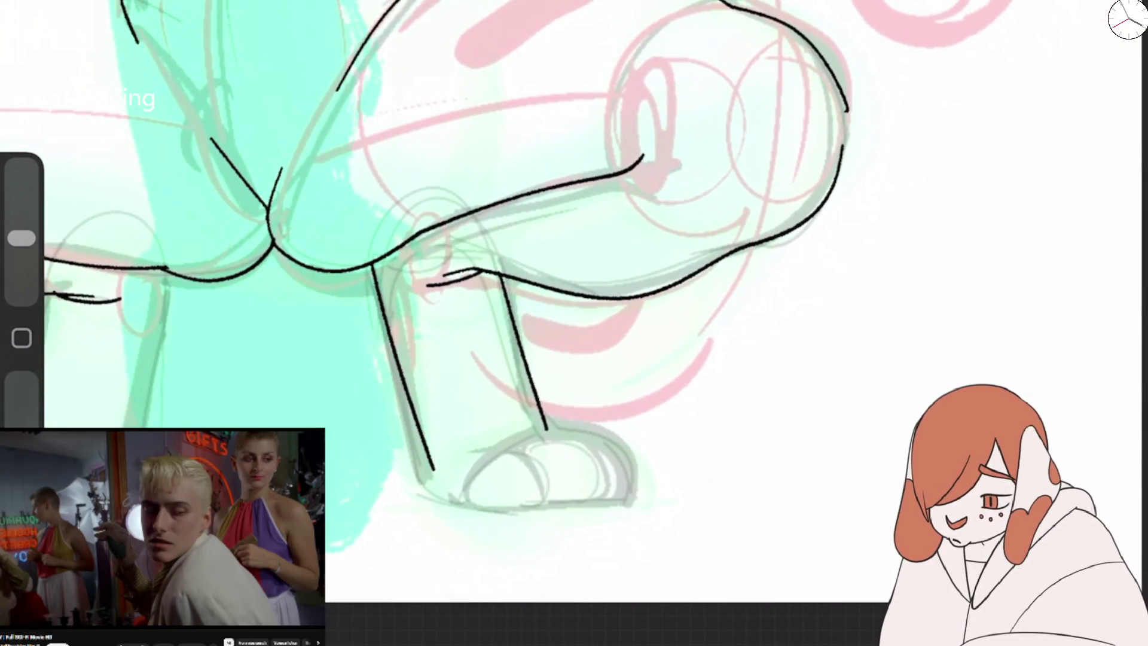
# Ink black lines down the front leg, under the belly and under the thigh.
pyautogui.moveTo(326, 272); pyautogui.dragTo(399, 371)
pyautogui.moveTo(531, 404); pyautogui.dragTo(783, 238)
pyautogui.hotkey('ctrl', 'z')
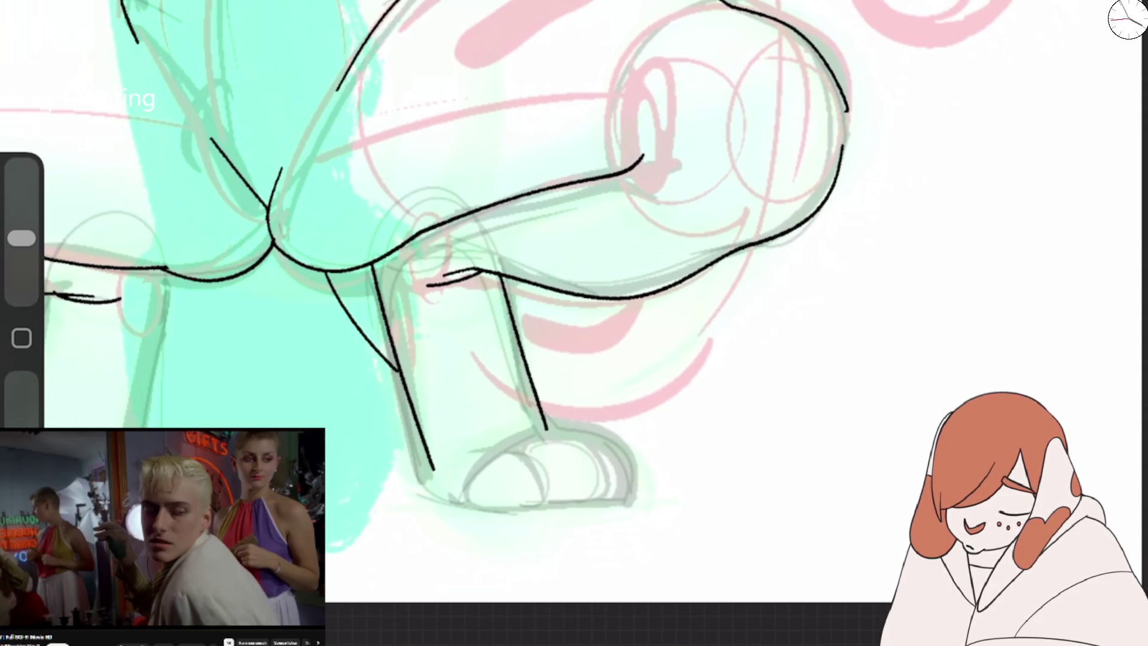
pyautogui.hotkey('ctrl', 'z')
pyautogui.moveTo(352, 270); pyautogui.dragTo(389, 323)
pyautogui.moveTo(541, 407); pyautogui.dragTo(739, 251)
pyautogui.moveTo(505, 288)
pyautogui.mouseDown()
pyautogui.moveTo(532, 317)
pyautogui.moveTo(631, 342)
pyautogui.moveTo(647, 297)
pyautogui.mouseUp()
# Ink the rising sides, outer outline and inner loop of the curly tail.
pyautogui.scroll(5, 538, 299)
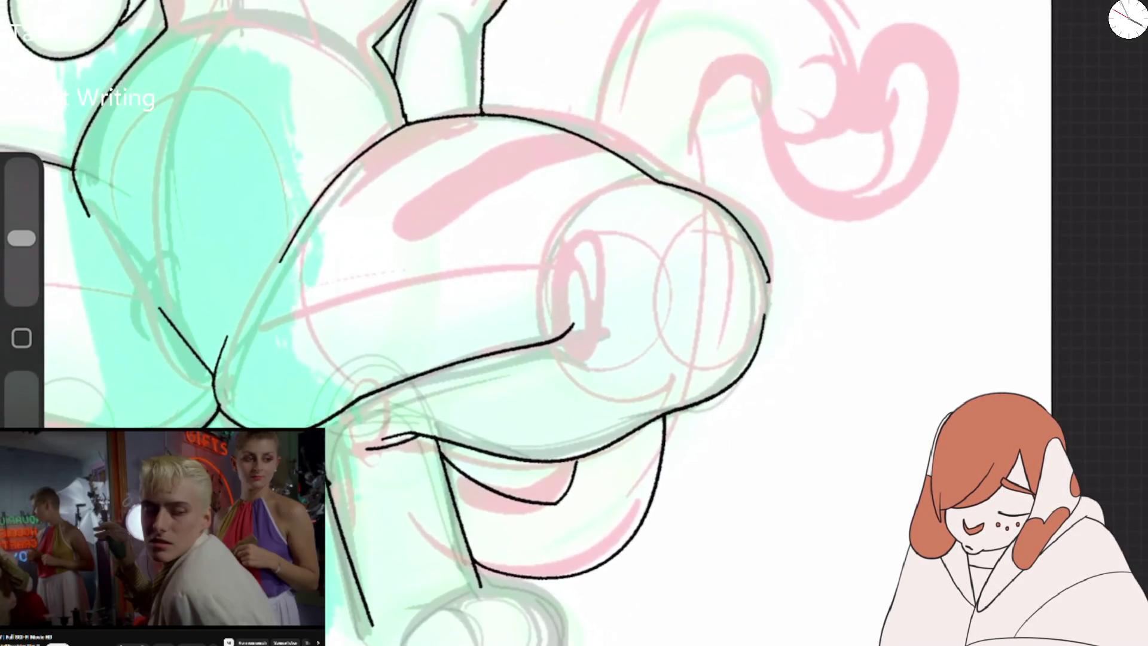
pyautogui.moveTo(598, 143); pyautogui.dragTo(638, 1)
pyautogui.moveTo(816, 1); pyautogui.dragTo(843, 93)
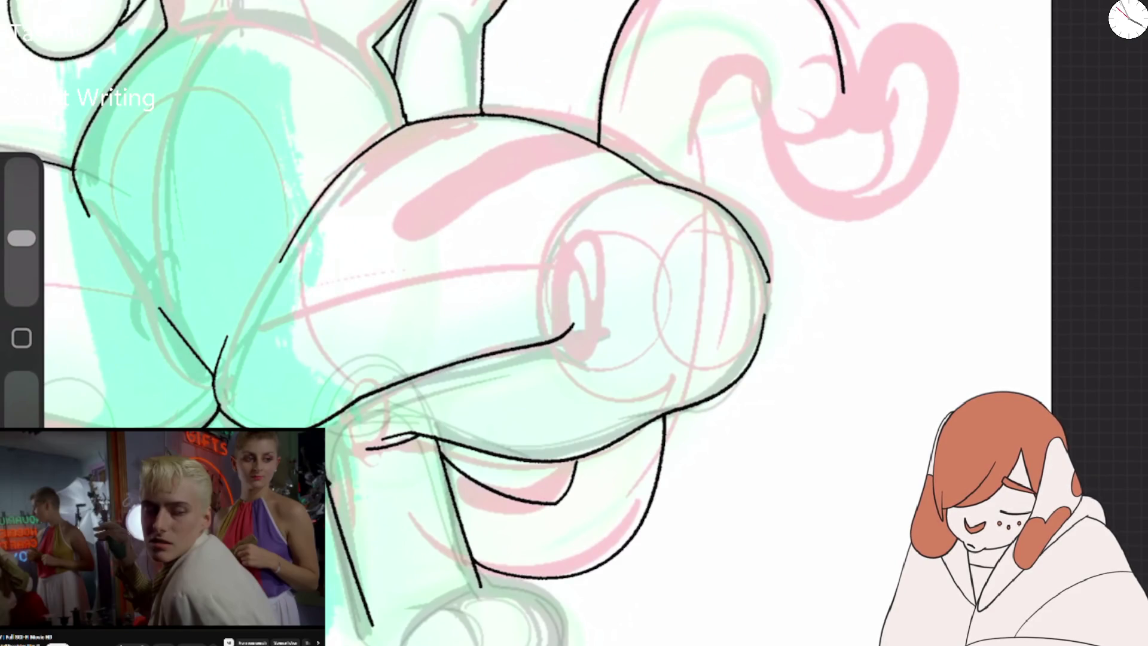
pyautogui.moveTo(674, 182)
pyautogui.mouseDown()
pyautogui.moveTo(711, 40)
pyautogui.moveTo(758, 49)
pyautogui.moveTo(788, 174)
pyautogui.moveTo(873, 206)
pyautogui.moveTo(935, 81)
pyautogui.moveTo(849, 21)
pyautogui.moveTo(842, 54)
pyautogui.mouseUp()
# Trace the tail's inner curl, outer arc and a short inner line in black.
pyautogui.scroll(-5, 526, 323)
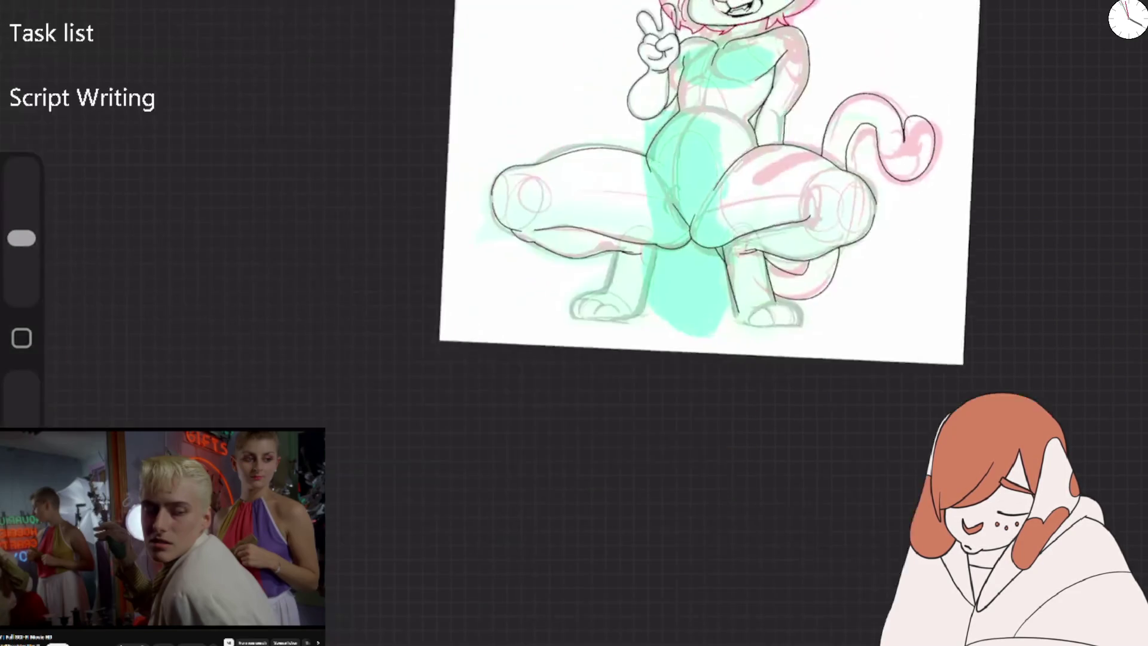
pyautogui.scroll(3, 598, 299)
pyautogui.scroll(-5, 526, 323)
pyautogui.scroll(4, 658, 299)
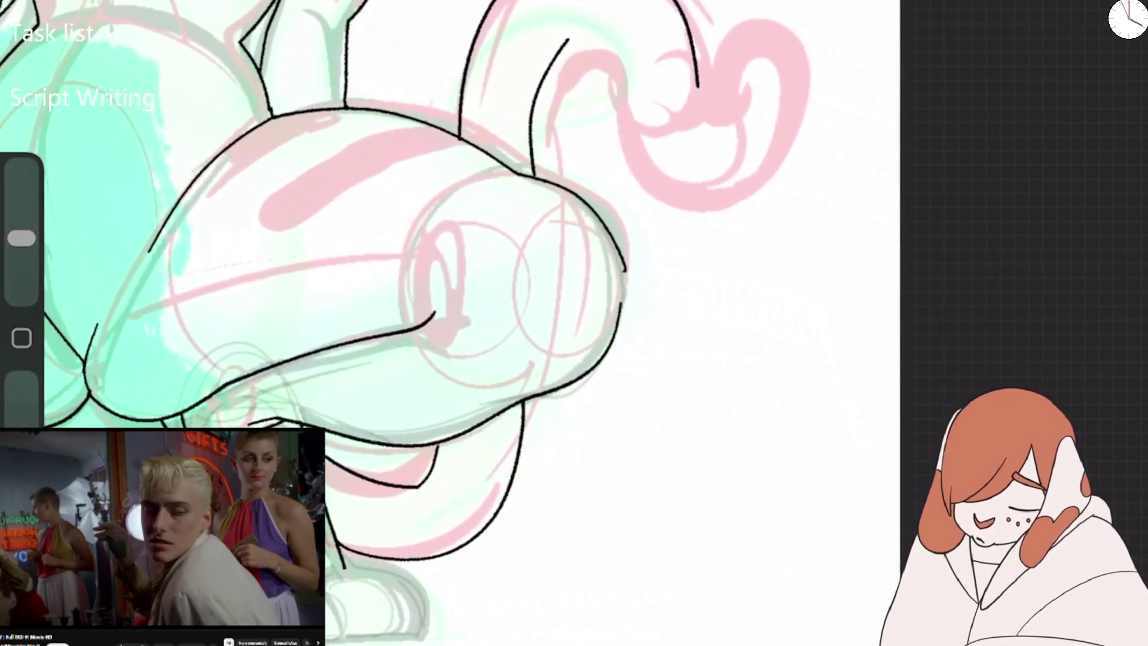
pyautogui.moveTo(556, 54)
pyautogui.mouseDown()
pyautogui.moveTo(595, 39)
pyautogui.moveTo(622, 119)
pyautogui.moveTo(703, 192)
pyautogui.moveTo(781, 56)
pyautogui.moveTo(726, 9)
pyautogui.moveTo(701, 88)
pyautogui.mouseUp()
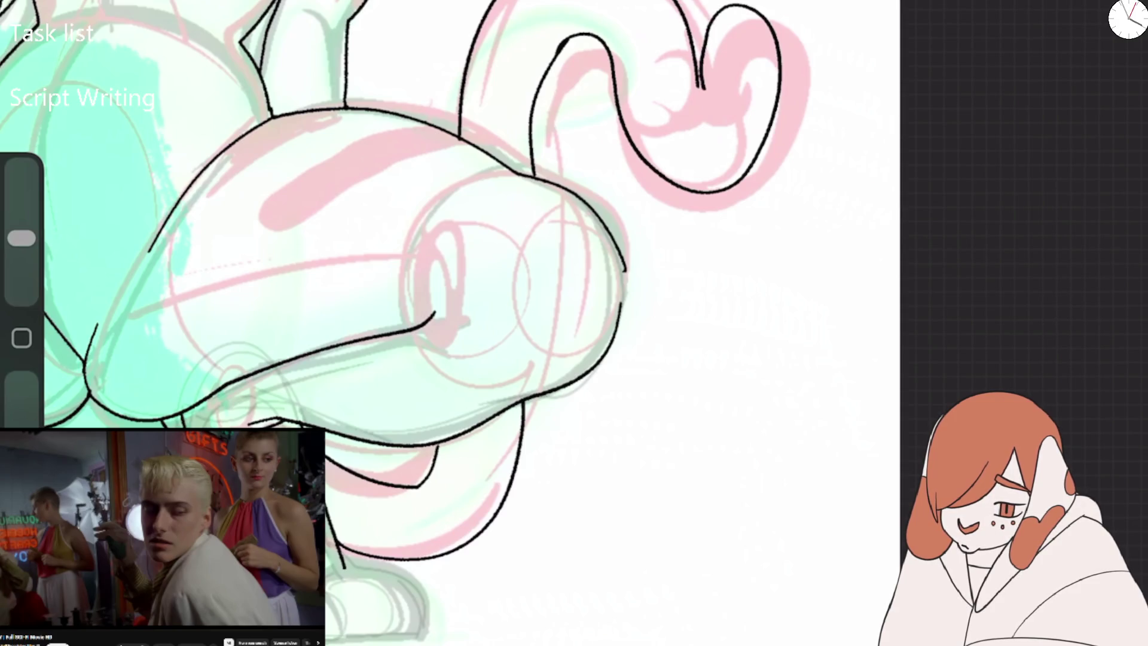
pyautogui.scroll(-5, 449, 323)
pyautogui.scroll(6, 419, 179)
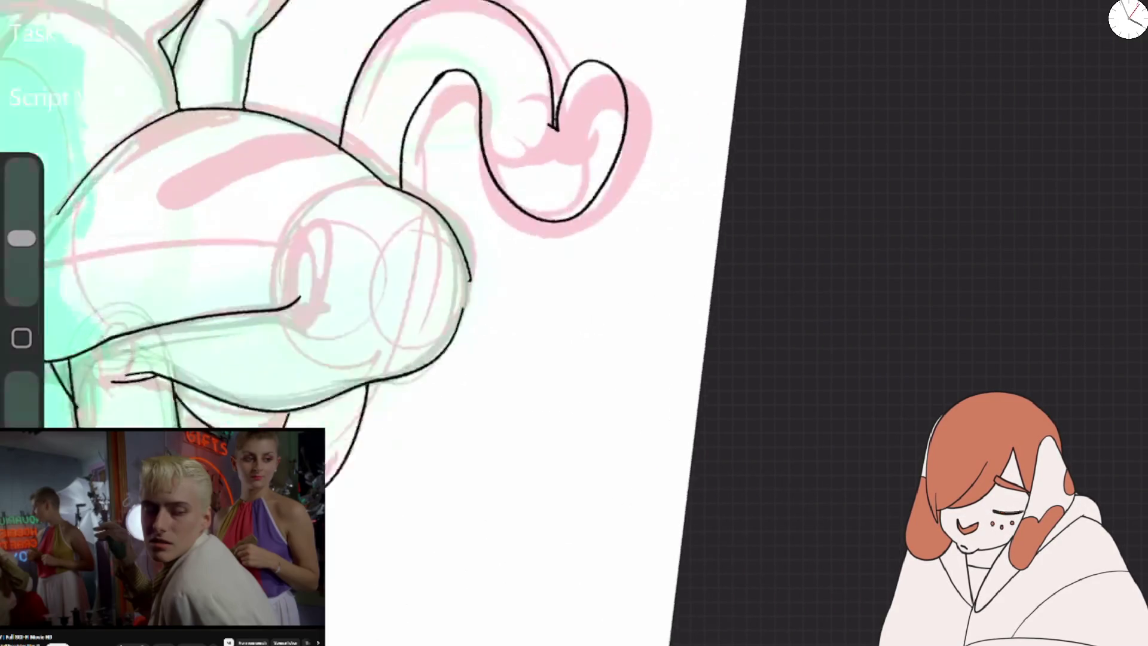
pyautogui.moveTo(340, 104)
pyautogui.mouseDown()
pyautogui.moveTo(475, 282)
pyautogui.moveTo(583, 179)
pyautogui.moveTo(541, 77)
pyautogui.moveTo(507, 96)
pyautogui.moveTo(501, 166)
pyautogui.moveTo(478, 169)
pyautogui.mouseUp()
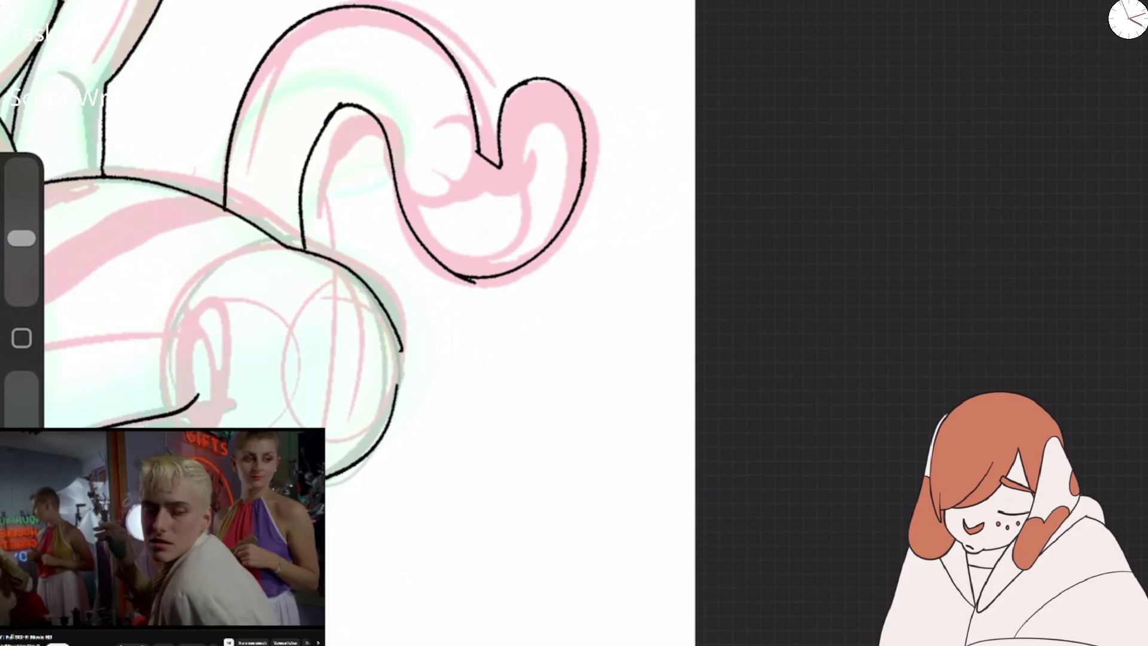
pyautogui.scroll(-5, 419, 239)
pyautogui.scroll(5, 628, 179)
pyautogui.moveTo(434, 122)
pyautogui.mouseDown()
pyautogui.moveTo(444, 165)
pyautogui.moveTo(465, 169)
pyautogui.moveTo(461, 101)
pyautogui.moveTo(463, 158)
pyautogui.mouseUp()
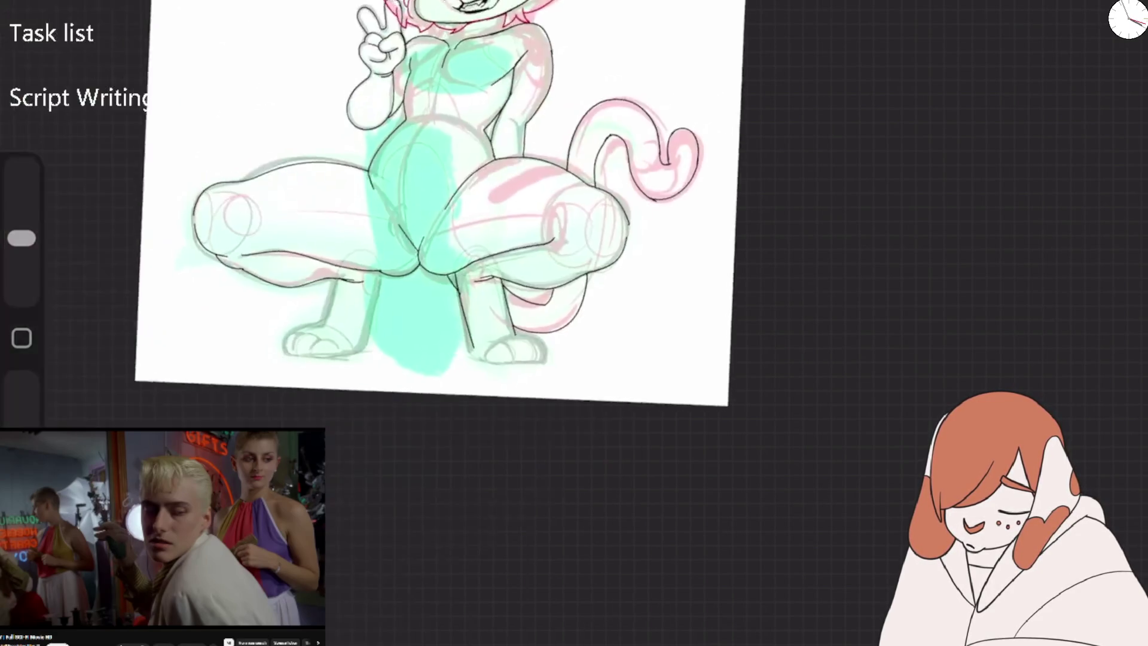
pyautogui.scroll(-5, 419, 240)
pyautogui.scroll(3, 419, 329)
pyautogui.scroll(3, 418, 329)
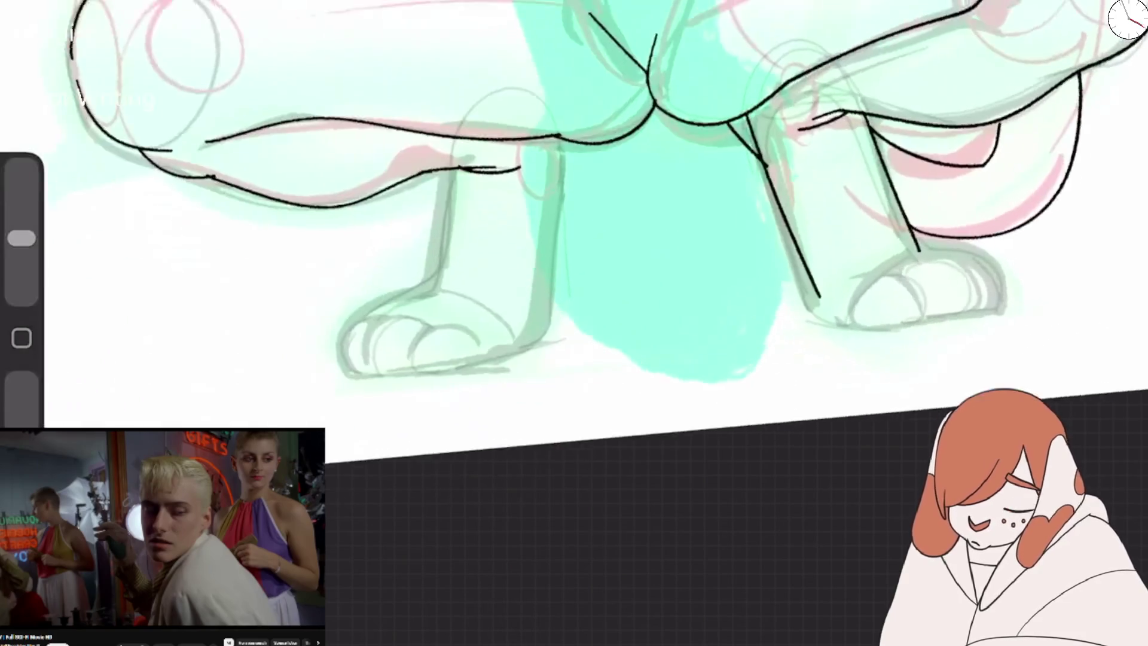
# Trim an overshooting stroke end, ink both front leg contours, and erase the misplaced leg line.
pyautogui.moveTo(541, 142)
pyautogui.mouseDown()
pyautogui.moveTo(491, 138)
pyautogui.moveTo(441, 267)
pyautogui.mouseUp()
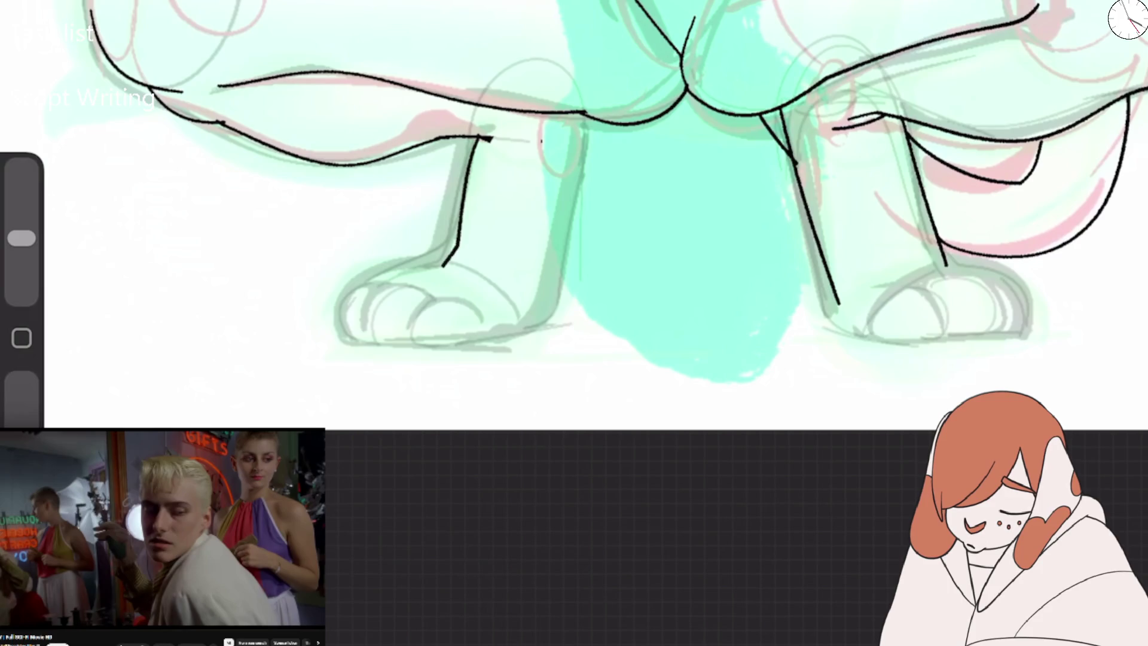
pyautogui.moveTo(588, 121)
pyautogui.mouseDown()
pyautogui.moveTo(557, 306)
pyautogui.moveTo(538, 316)
pyautogui.mouseUp()
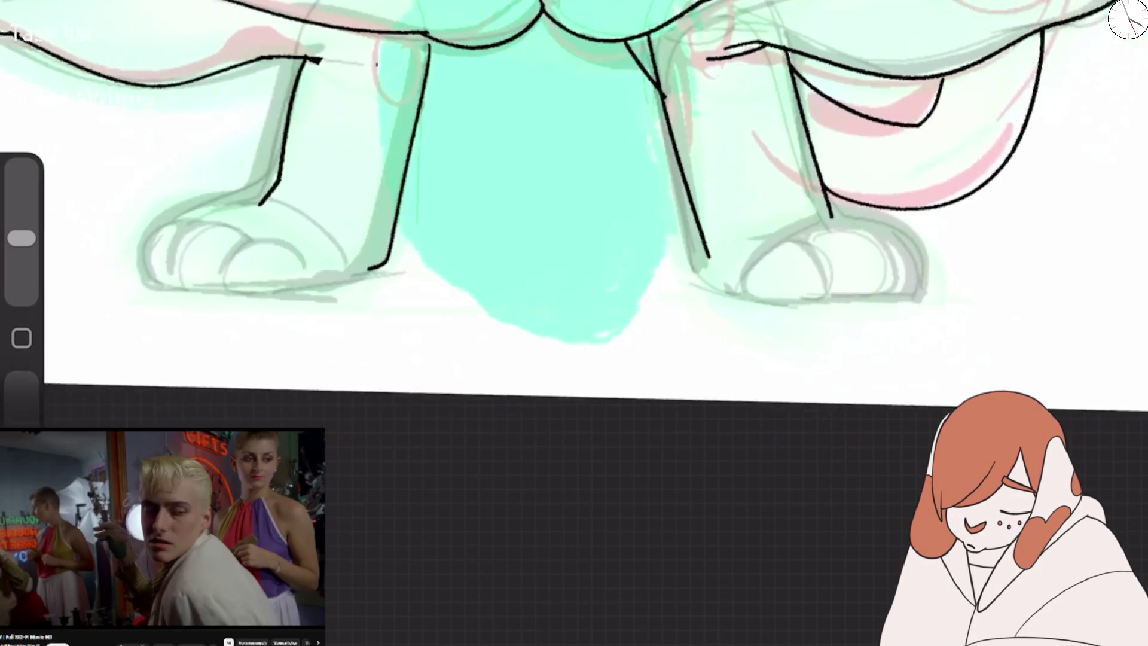
pyautogui.hscroll(5, 574, 216)
pyautogui.moveTo(683, 214)
pyautogui.mouseDown()
pyautogui.moveTo(662, 150)
pyautogui.moveTo(695, 262)
pyautogui.mouseUp()
pyautogui.moveTo(669, 195)
pyautogui.mouseDown()
pyautogui.moveTo(652, 120)
pyautogui.moveTo(710, 286)
pyautogui.mouseUp()
pyautogui.press('b')
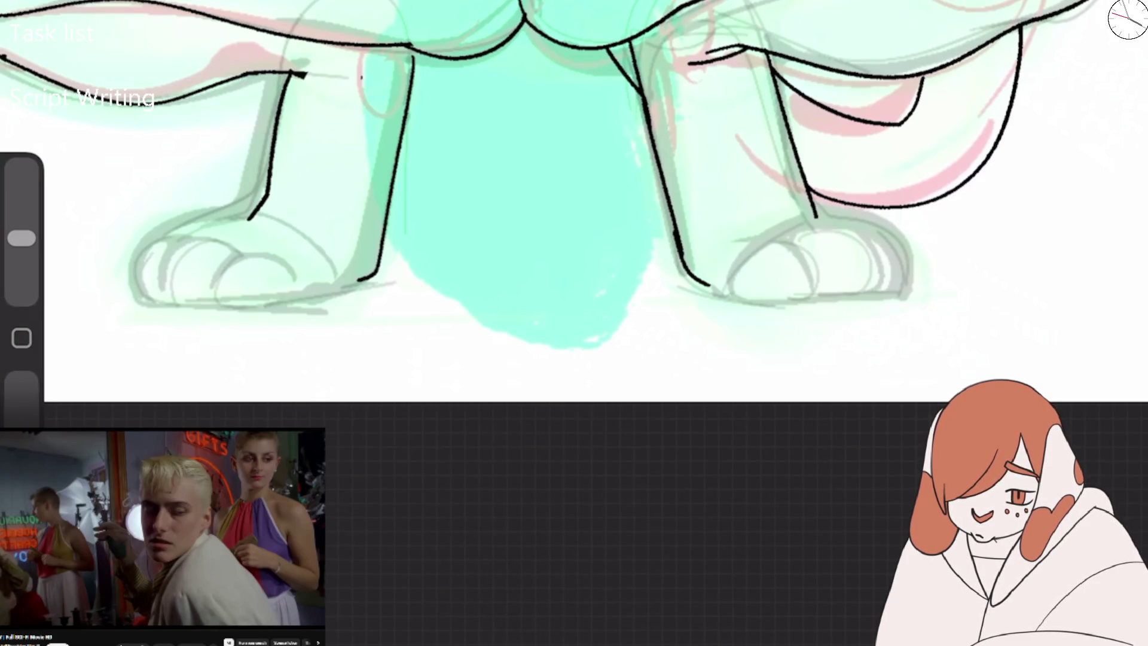
# Erase the bottom end and outline of the left front leg line.
pyautogui.hscroll(-10, 574, 179)
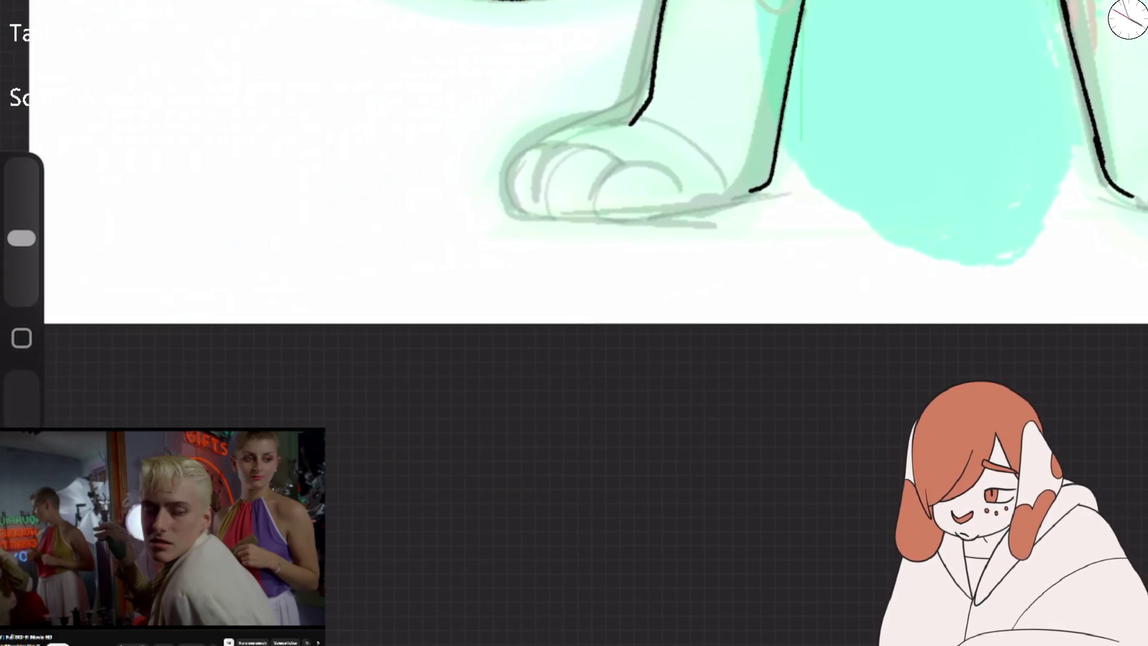
pyautogui.press('e')
pyautogui.moveTo(630, 125); pyautogui.dragTo(641, 111)
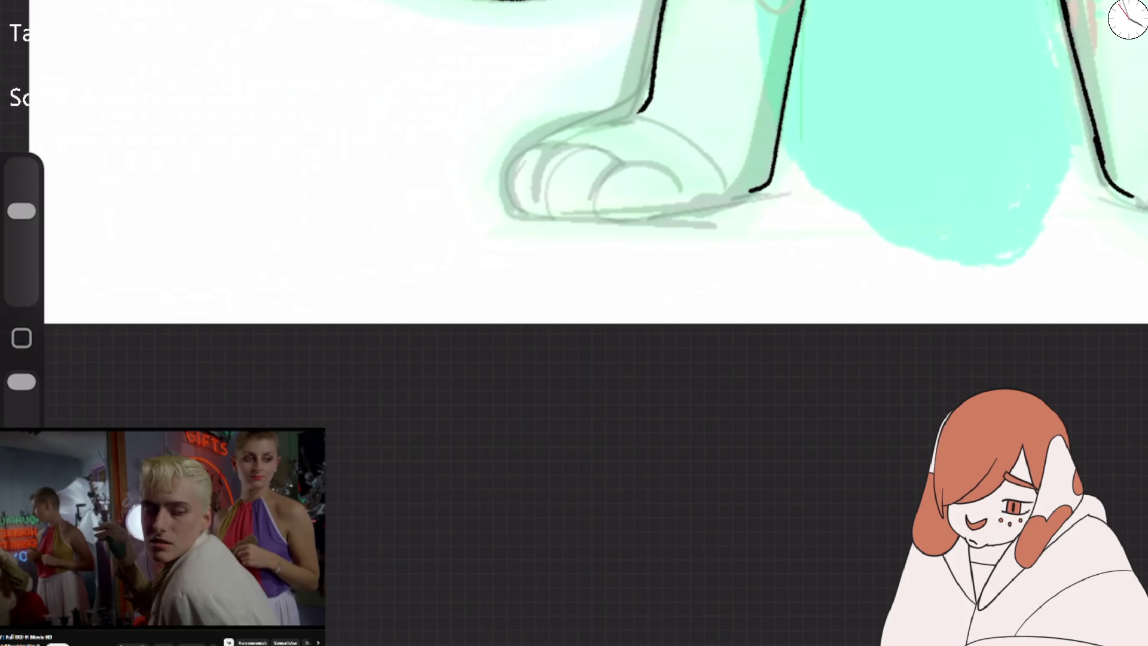
pyautogui.moveTo(662, 3); pyautogui.dragTo(639, 112)
# Ink the left leg line around the paw with toe curves, a hooked leftmost toe and closed base.
pyautogui.press('e')
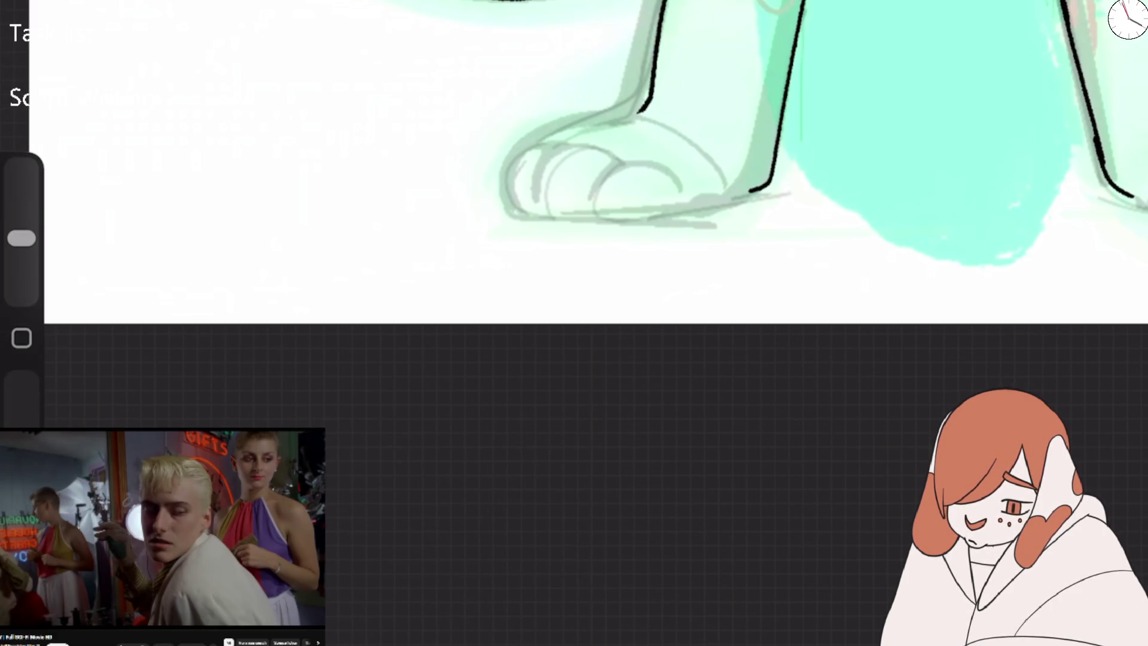
pyautogui.moveTo(658, 18)
pyautogui.mouseDown()
pyautogui.moveTo(639, 114)
pyautogui.moveTo(551, 152)
pyautogui.moveTo(529, 211)
pyautogui.mouseUp()
pyautogui.moveTo(547, 153); pyautogui.dragTo(699, 203)
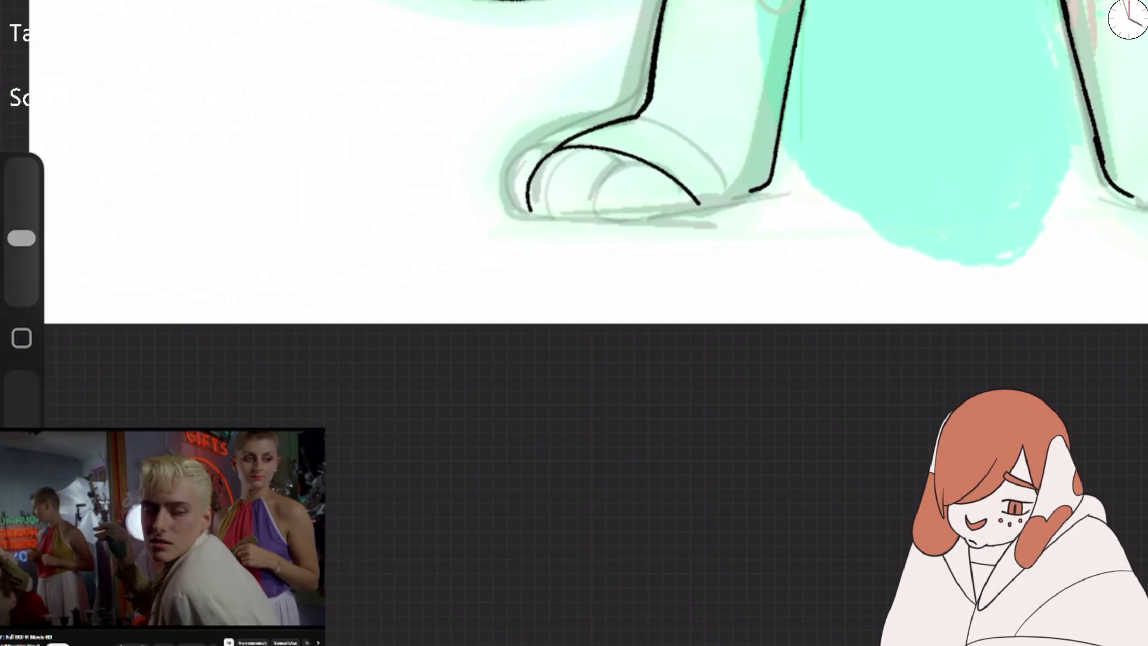
pyautogui.moveTo(627, 156)
pyautogui.mouseDown()
pyautogui.moveTo(568, 223)
pyautogui.moveTo(601, 184)
pyautogui.moveTo(698, 203)
pyautogui.mouseUp()
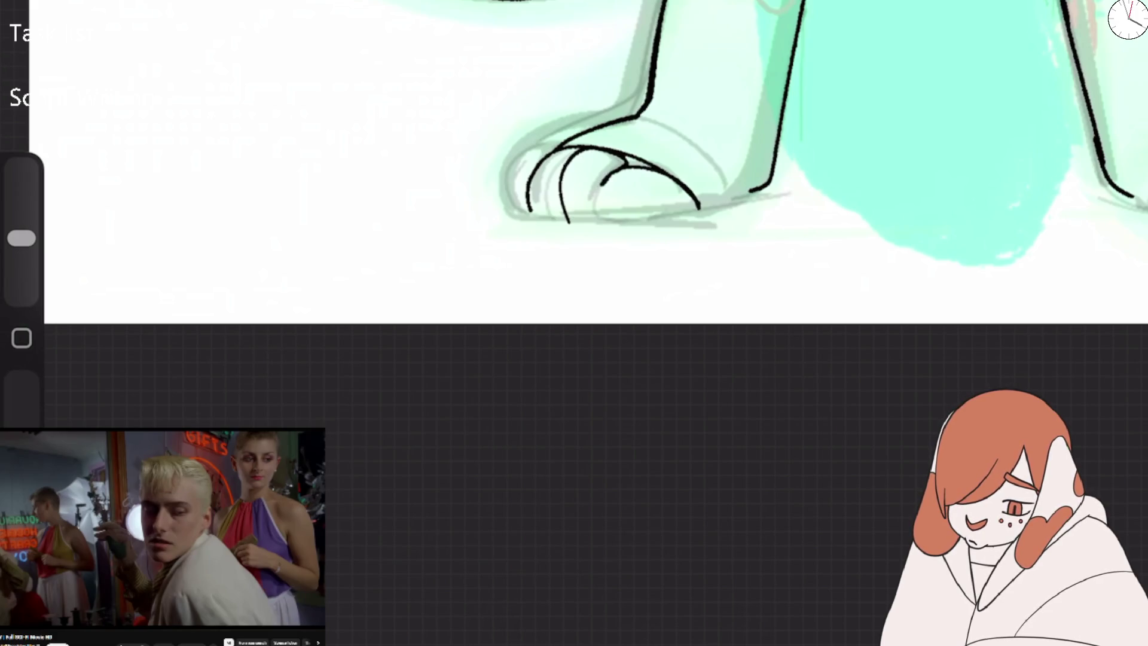
pyautogui.moveTo(556, 147)
pyautogui.mouseDown()
pyautogui.moveTo(551, 221)
pyautogui.moveTo(619, 226)
pyautogui.moveTo(634, 158)
pyautogui.mouseUp()
pyautogui.moveTo(619, 227); pyautogui.dragTo(699, 205)
pyautogui.scroll(-5, 574, 161)
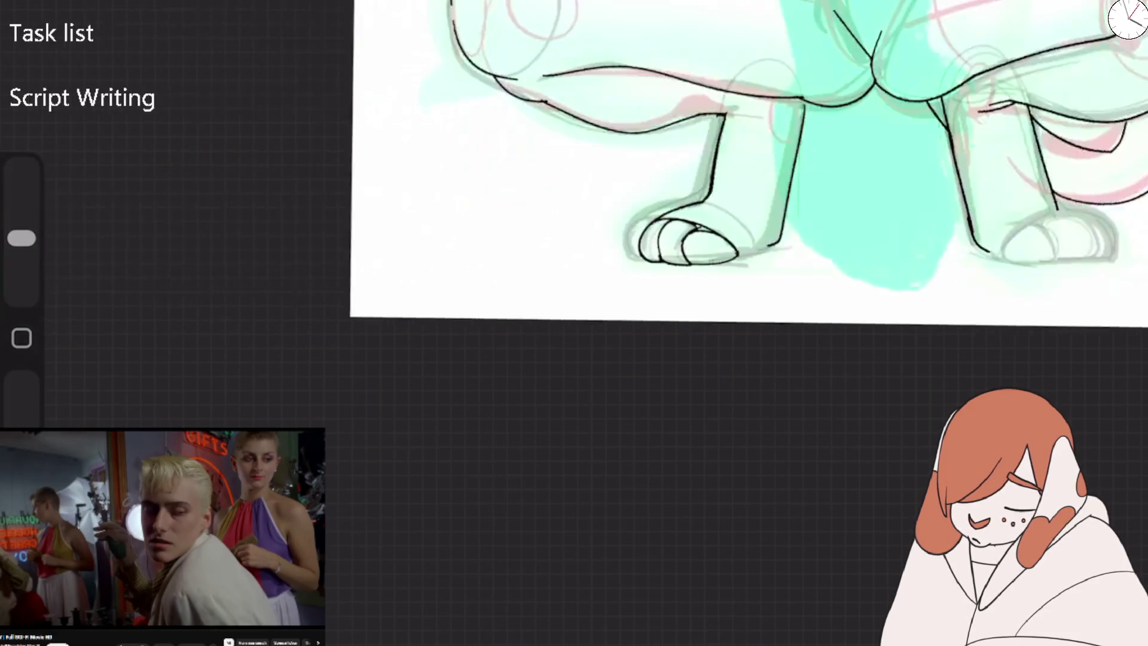
# Ink the right paw's bottom edge and toe outline, undoing the messy toe strokes.
pyautogui.scroll(5, 574, 162)
pyautogui.hscroll(5, 574, 161)
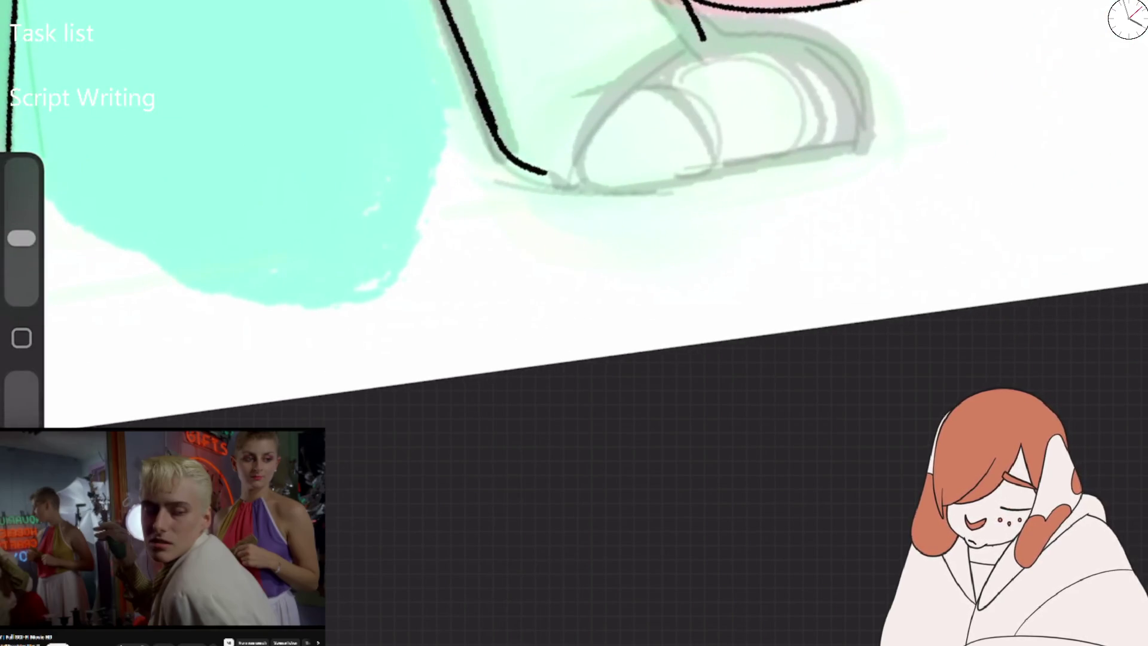
pyautogui.moveTo(491, 141); pyautogui.dragTo(712, 191)
pyautogui.moveTo(583, 187)
pyautogui.mouseDown()
pyautogui.moveTo(705, 41)
pyautogui.moveTo(799, 35)
pyautogui.moveTo(873, 132)
pyautogui.moveTo(819, 149)
pyautogui.mouseUp()
pyautogui.moveTo(778, 54)
pyautogui.mouseDown()
pyautogui.moveTo(820, 146)
pyautogui.moveTo(718, 185)
pyautogui.moveTo(616, 179)
pyautogui.moveTo(664, 90)
pyautogui.mouseUp()
pyautogui.hotkey('ctrl', 'z')
pyautogui.hotkey('ctrl', 'z')
pyautogui.hotkey('ctrl', 'z')
# Redraw the right paw's inner toe curve, middle toe and bottom line.
pyautogui.moveTo(705, 192); pyautogui.dragTo(749, 42)
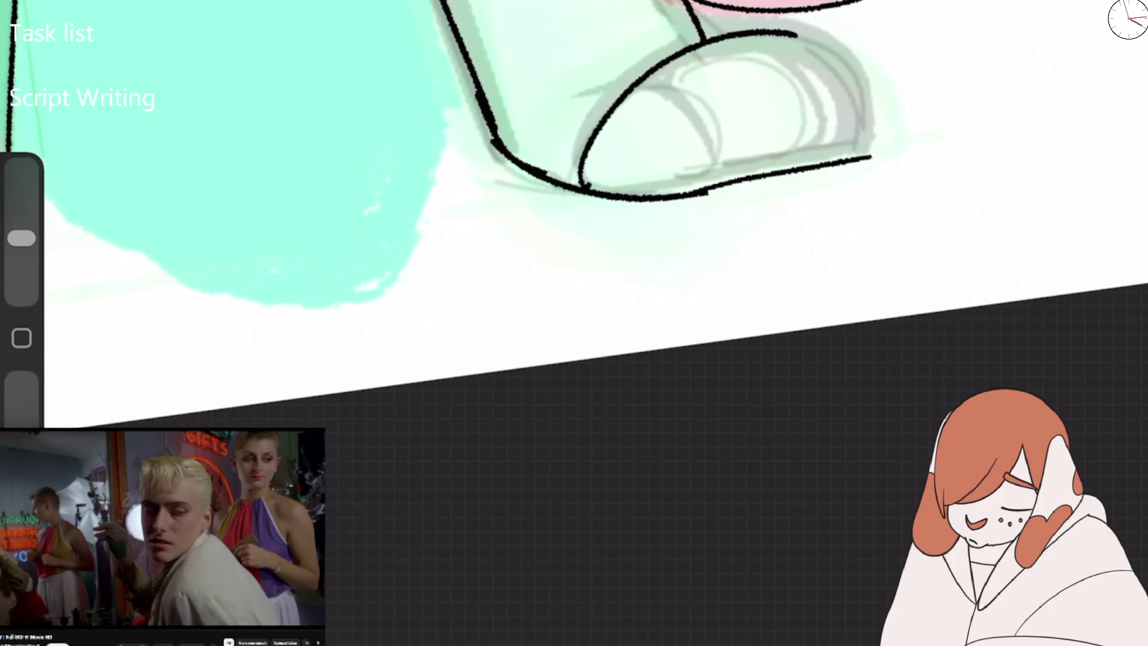
pyautogui.moveTo(586, 194)
pyautogui.mouseDown()
pyautogui.moveTo(801, 60)
pyautogui.moveTo(789, 170)
pyautogui.moveTo(760, 173)
pyautogui.mouseUp()
pyautogui.moveTo(694, 110)
pyautogui.mouseDown()
pyautogui.moveTo(723, 136)
pyautogui.moveTo(799, 165)
pyautogui.moveTo(840, 156)
pyautogui.moveTo(771, 52)
pyautogui.mouseUp()
pyautogui.moveTo(813, 149); pyautogui.dragTo(667, 194)
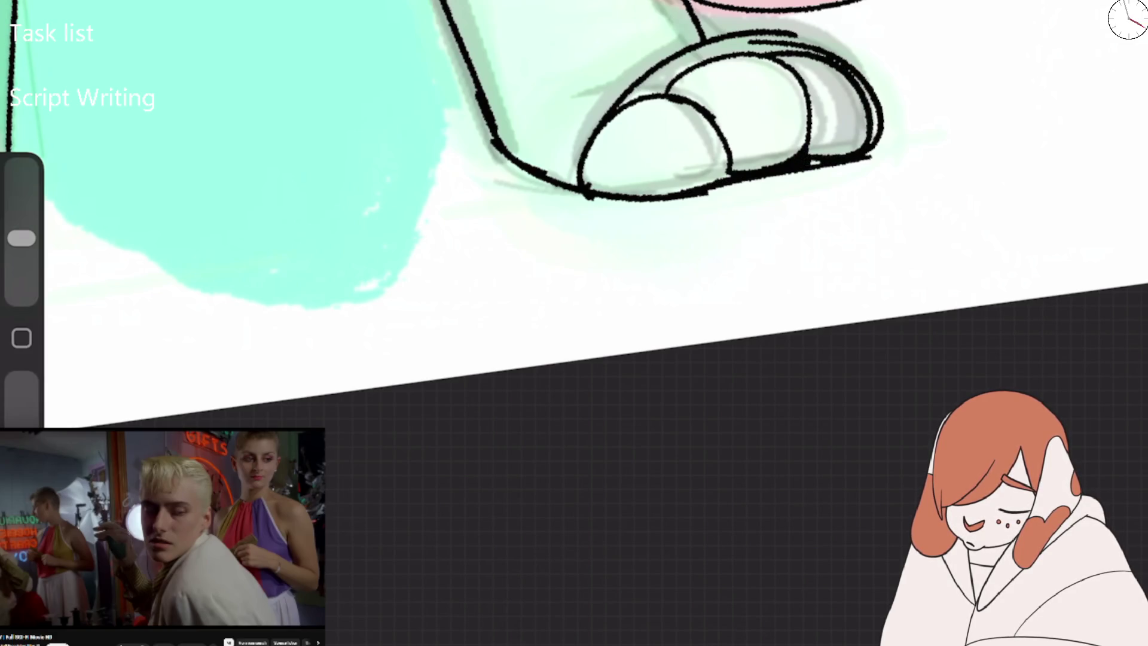
pyautogui.scroll(-5, 574, 179)
pyautogui.scroll(-3, 574, 180)
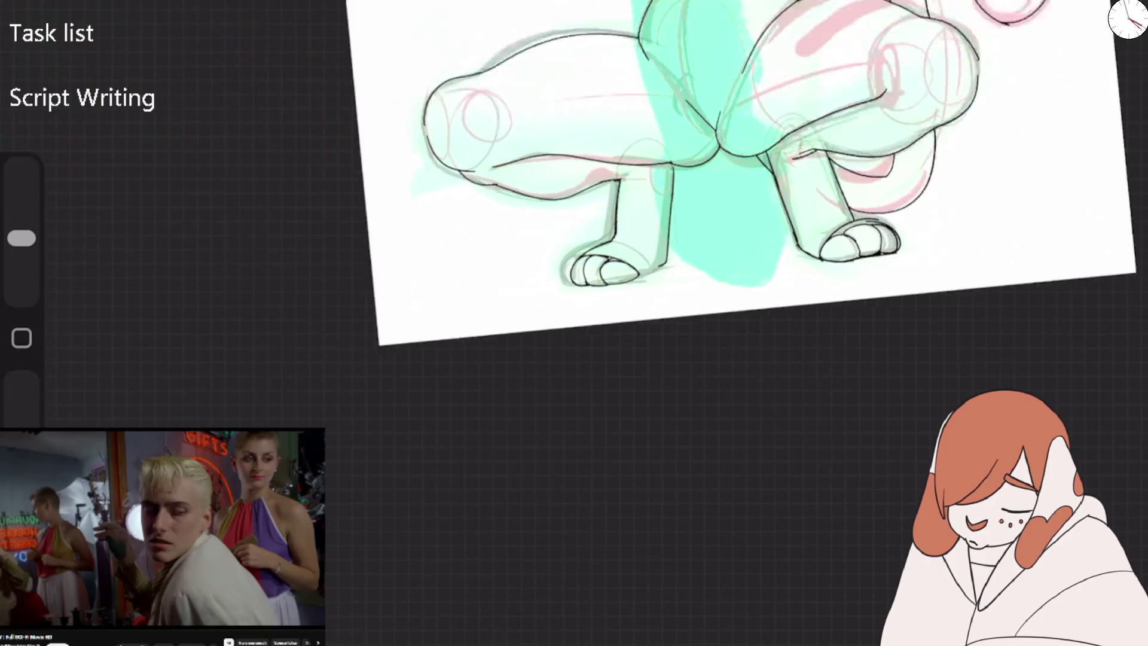
# Erase and redraw the outer outline of the left paw's toe, joining it to the leg line.
pyautogui.scroll(8, 383, 228)
pyautogui.press('e')
pyautogui.moveTo(391, 211)
pyautogui.mouseDown()
pyautogui.moveTo(356, 272)
pyautogui.moveTo(398, 209)
pyautogui.moveTo(559, 122)
pyautogui.moveTo(442, 184)
pyautogui.moveTo(373, 317)
pyautogui.mouseUp()
pyautogui.press('b')
pyautogui.moveTo(339, 263)
pyautogui.mouseDown()
pyautogui.moveTo(438, 197)
pyautogui.moveTo(601, 174)
pyautogui.mouseUp()
pyautogui.scroll(-5, 598, 299)
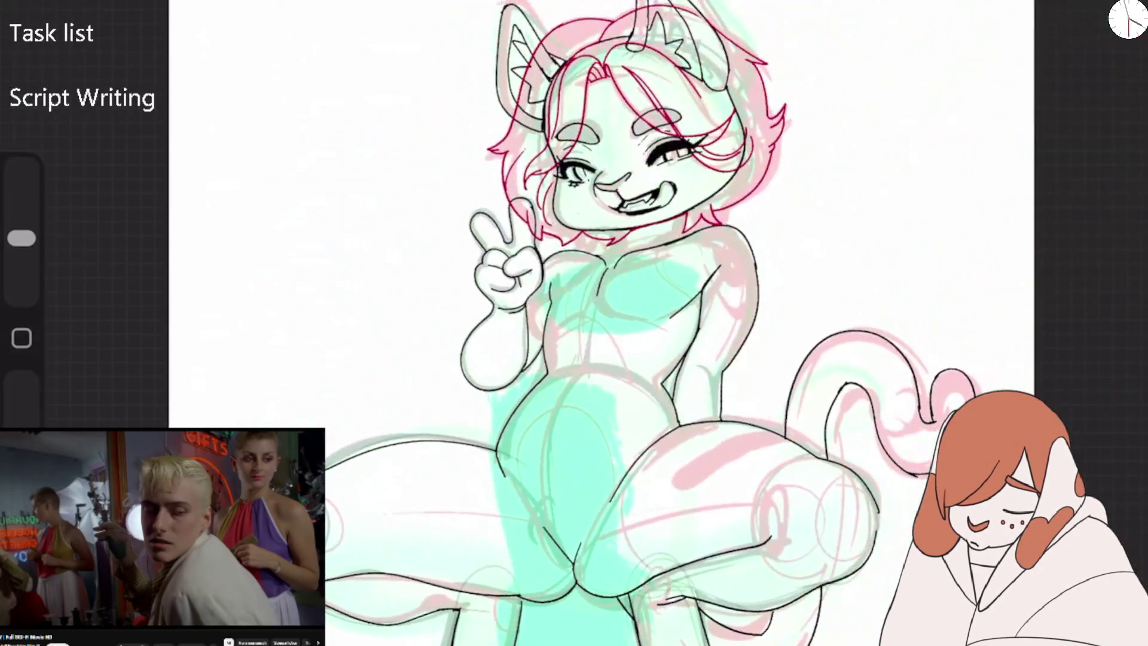
pyautogui.scroll(-5, 598, 299)
pyautogui.scroll(5, 598, 240)
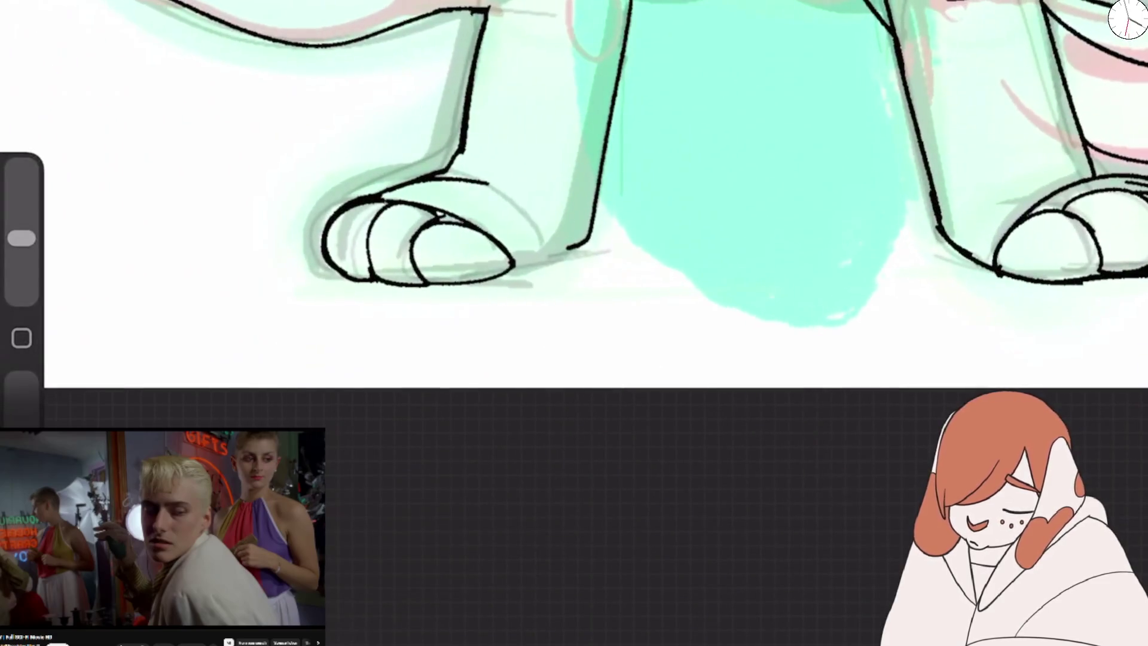
pyautogui.scroll(-5, 598, 299)
pyautogui.scroll(5, 598, 299)
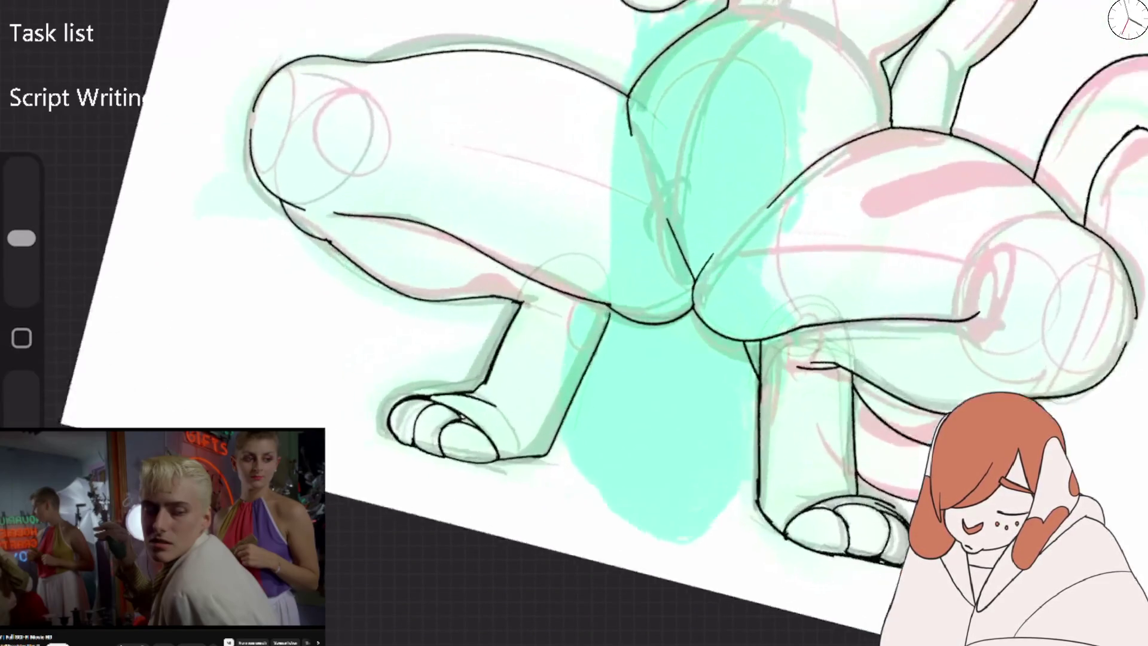
pyautogui.scroll(2, 473, 227)
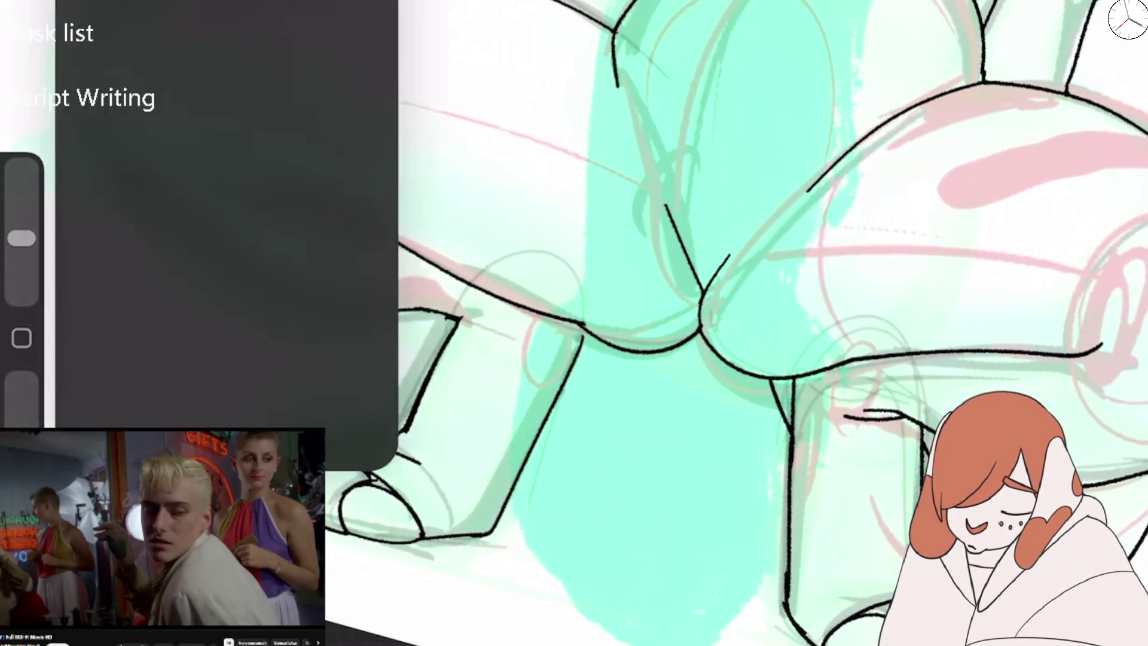
pyautogui.hscroll(5, 718, 323)
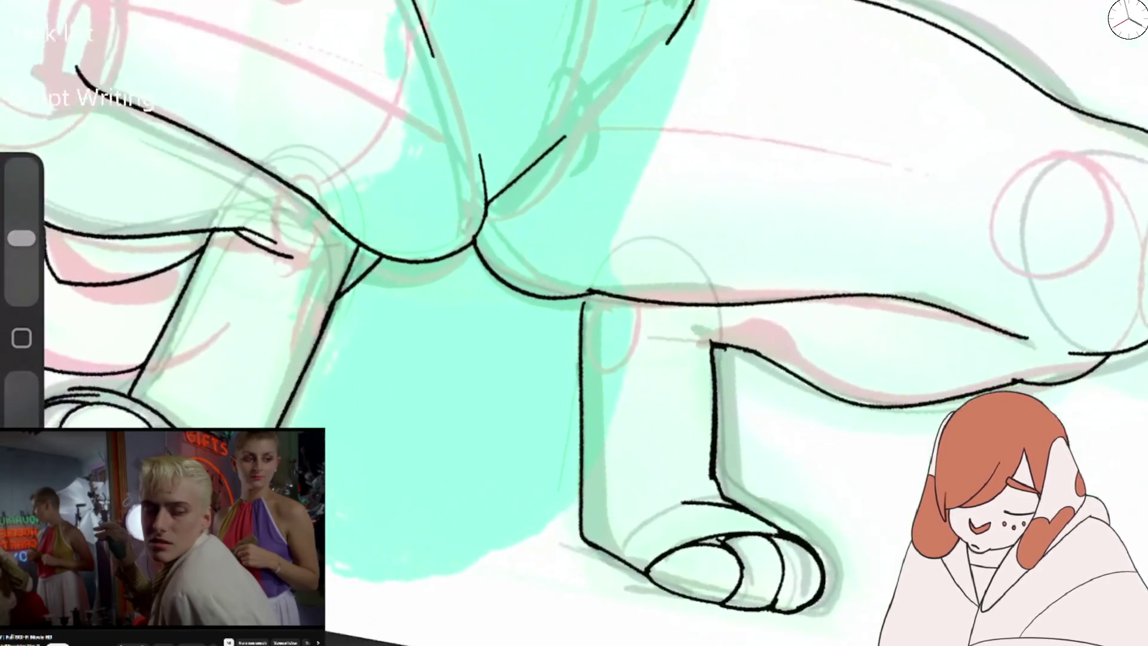
# Redraw the black curve along the top of the thigh after erasing stray stroke ends.
pyautogui.moveTo(778, 292); pyautogui.dragTo(829, 1)
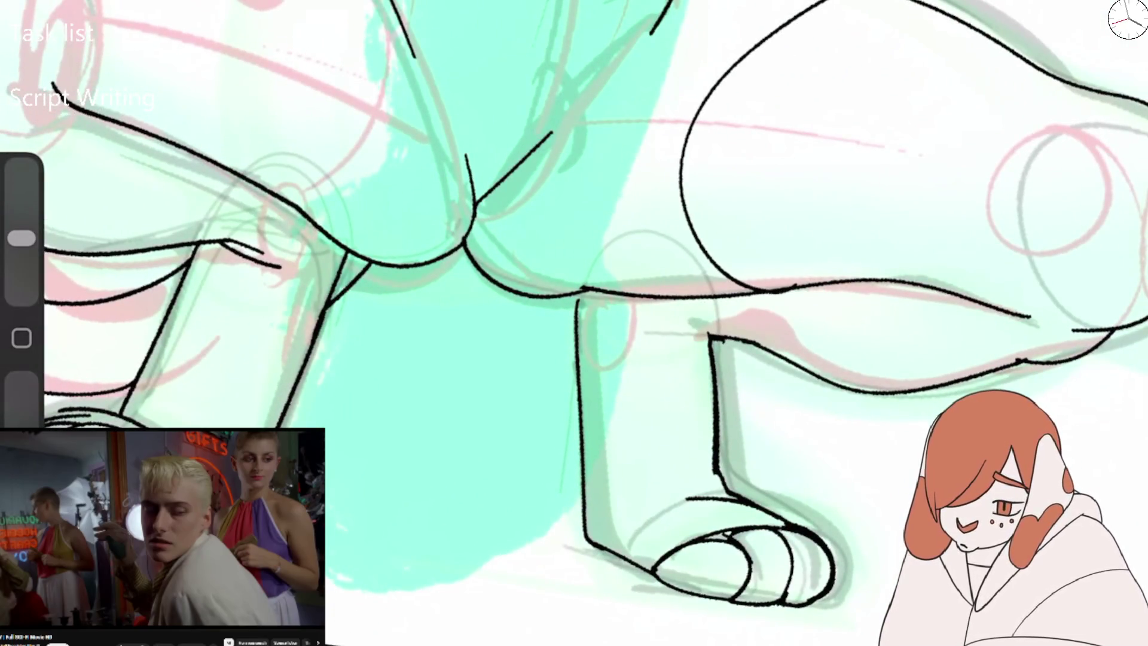
pyautogui.hotkey('ctrl', 'z')
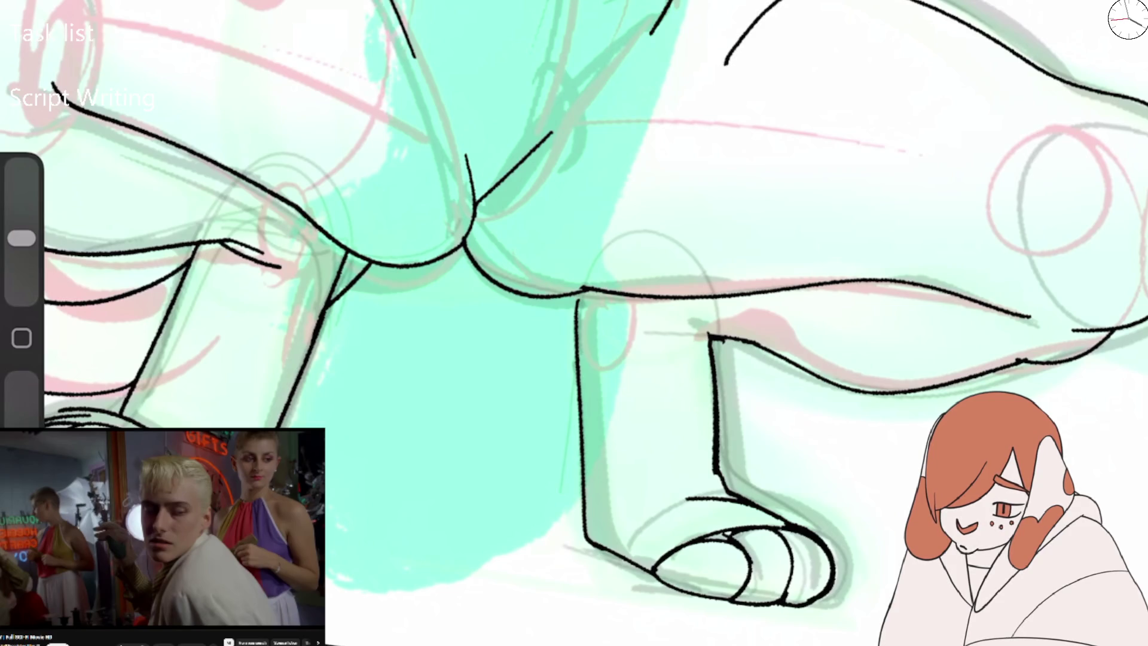
pyautogui.press('e')
pyautogui.moveTo(670, 2); pyautogui.dragTo(650, 33)
pyautogui.moveTo(551, 133); pyautogui.dragTo(514, 169)
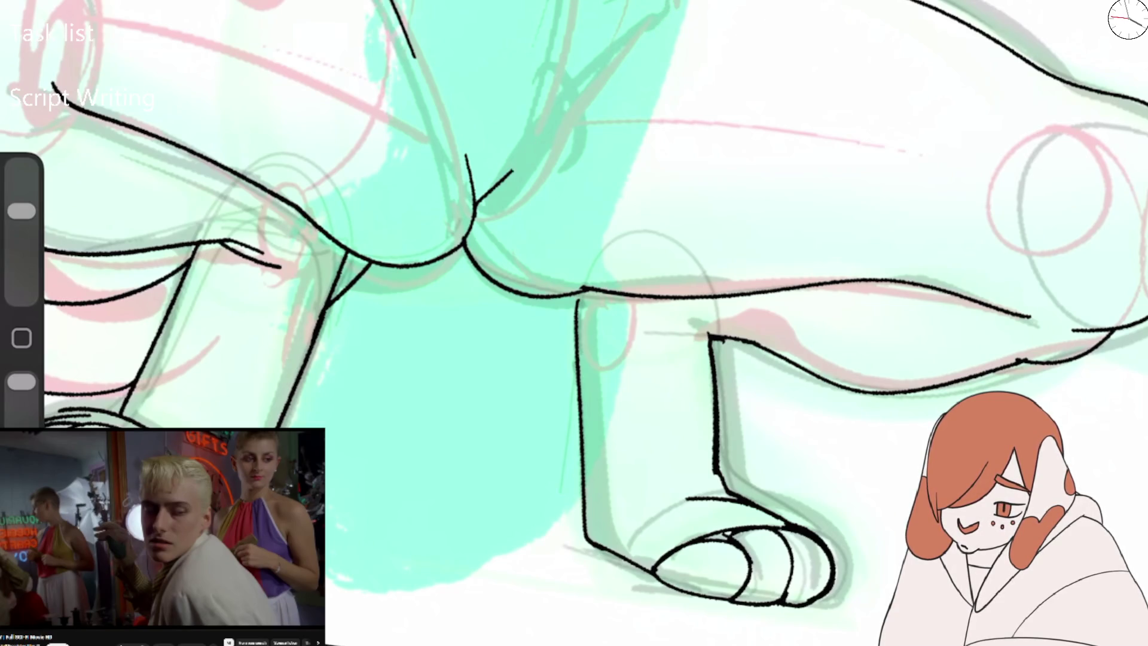
pyautogui.press('e')
pyautogui.moveTo(801, 1)
pyautogui.mouseDown()
pyautogui.moveTo(694, 116)
pyautogui.moveTo(715, 290)
pyautogui.moveTo(734, 293)
pyautogui.mouseUp()
# Ink a new curved outline around the leg above the paw, discarding a stray vertical stroke.
pyautogui.scroll(-3, 574, 322)
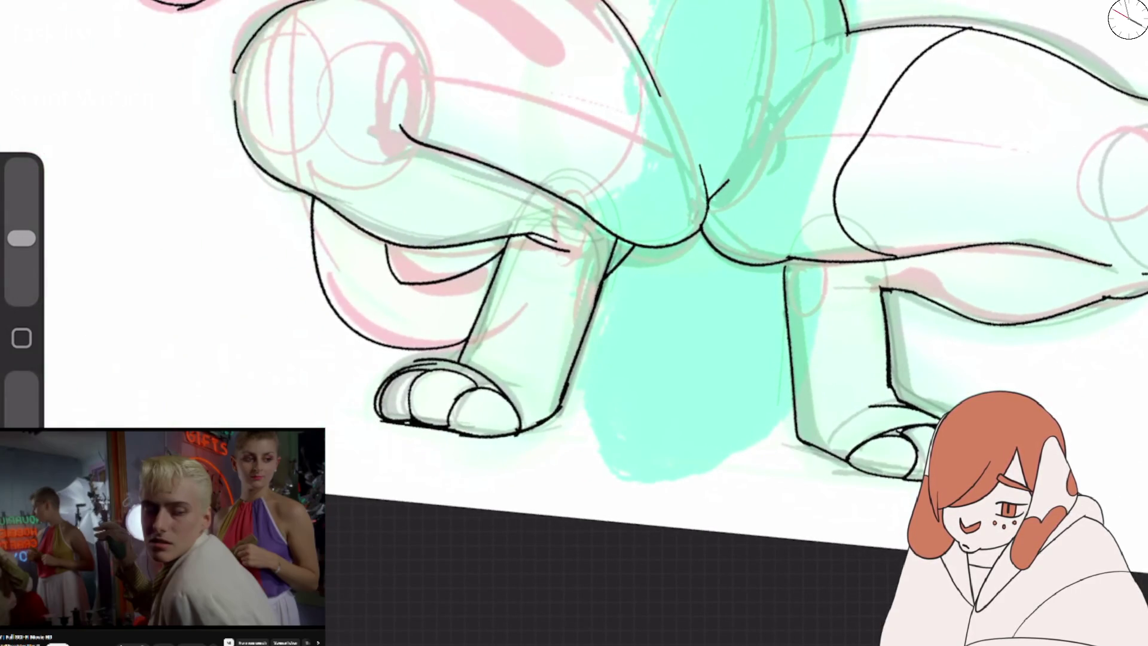
pyautogui.moveTo(577, 2)
pyautogui.mouseDown()
pyautogui.moveTo(545, 198)
pyautogui.moveTo(560, 1)
pyautogui.mouseUp()
pyautogui.hotkey('ctrl', 'z')
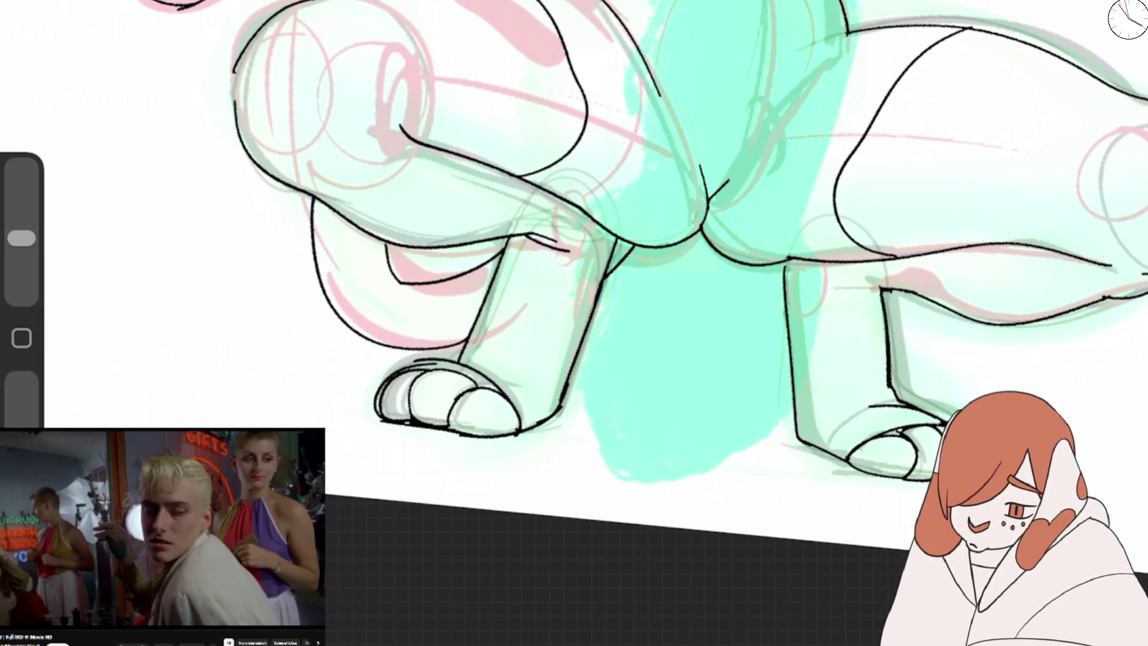
pyautogui.scroll(2, 574, 323)
pyautogui.scroll(2, 574, 323)
pyautogui.scroll(2, 574, 322)
pyautogui.moveTo(446, 431)
pyautogui.mouseDown()
pyautogui.moveTo(547, 172)
pyautogui.moveTo(681, 200)
pyautogui.mouseUp()
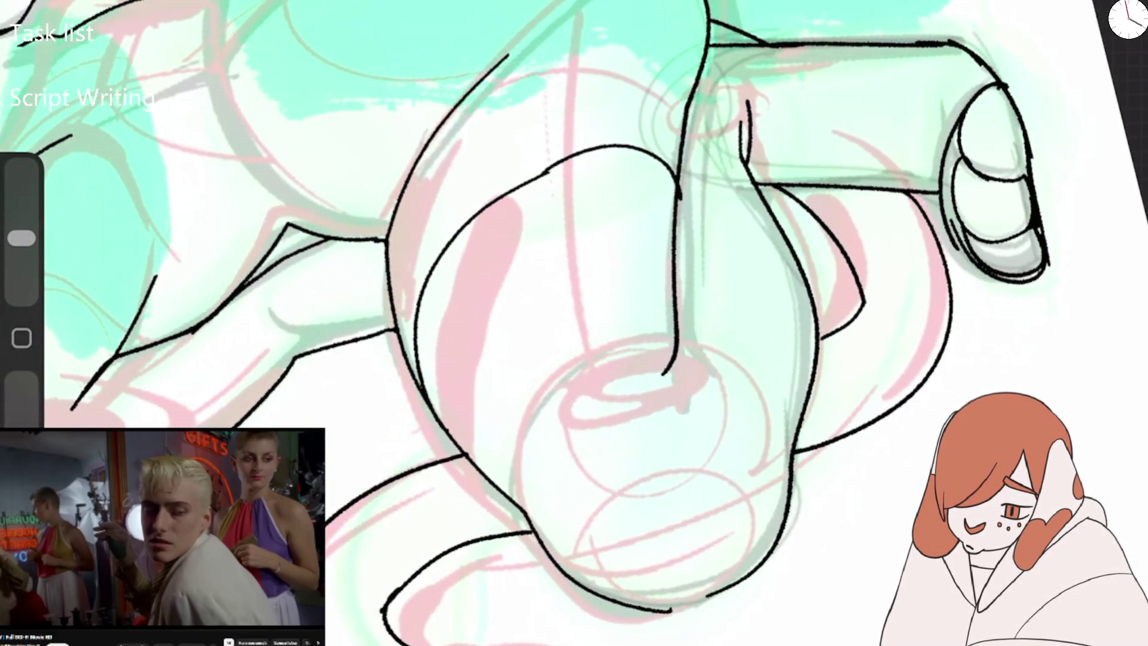
# Erase the contour along the top of the thigh and the leftover fragments below it.
pyautogui.scroll(-5, 574, 323)
pyautogui.scroll(5, 574, 323)
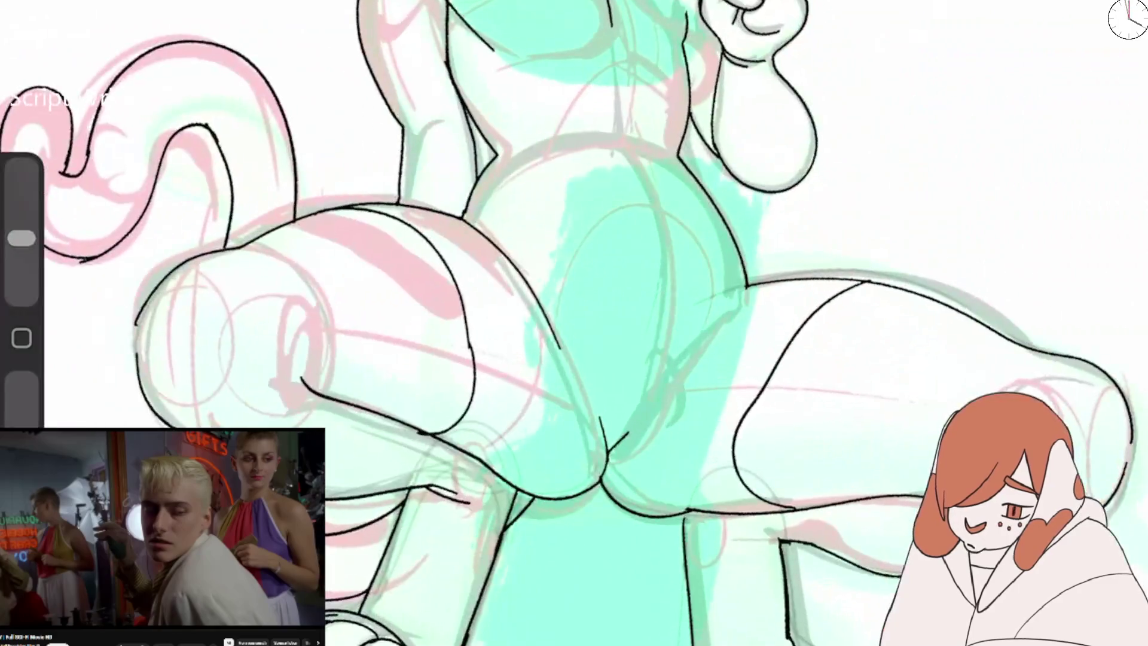
pyautogui.scroll(-2, 574, 323)
pyautogui.scroll(-3, 574, 323)
pyautogui.scroll(-1, 575, 323)
pyautogui.scroll(-2, 574, 323)
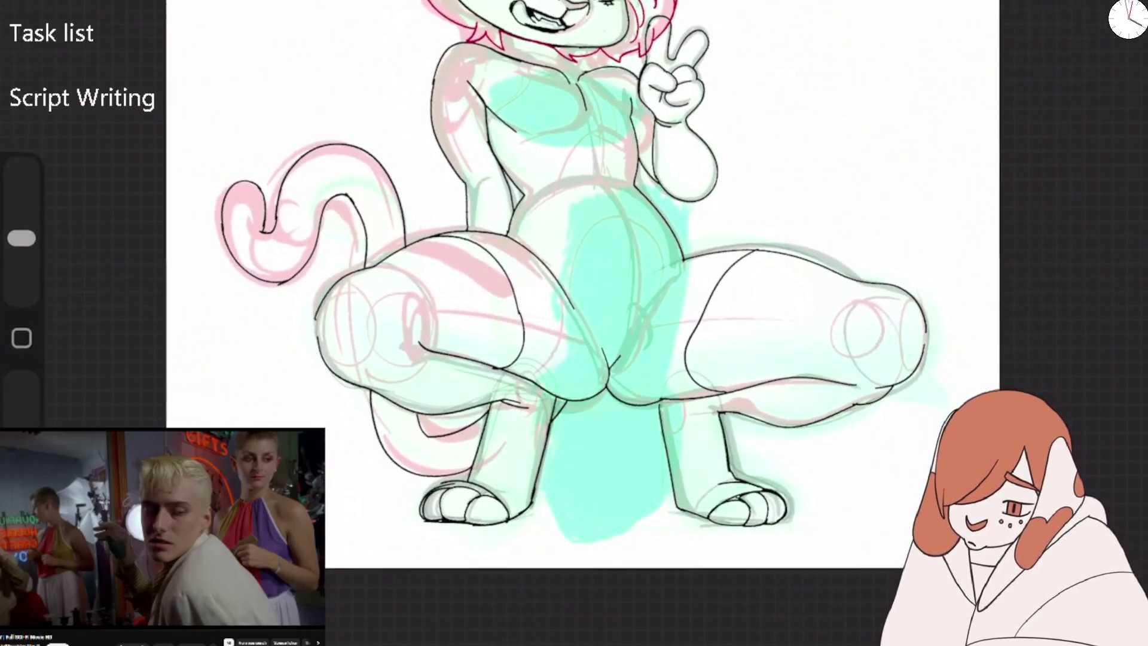
pyautogui.scroll(-2, 583, 284)
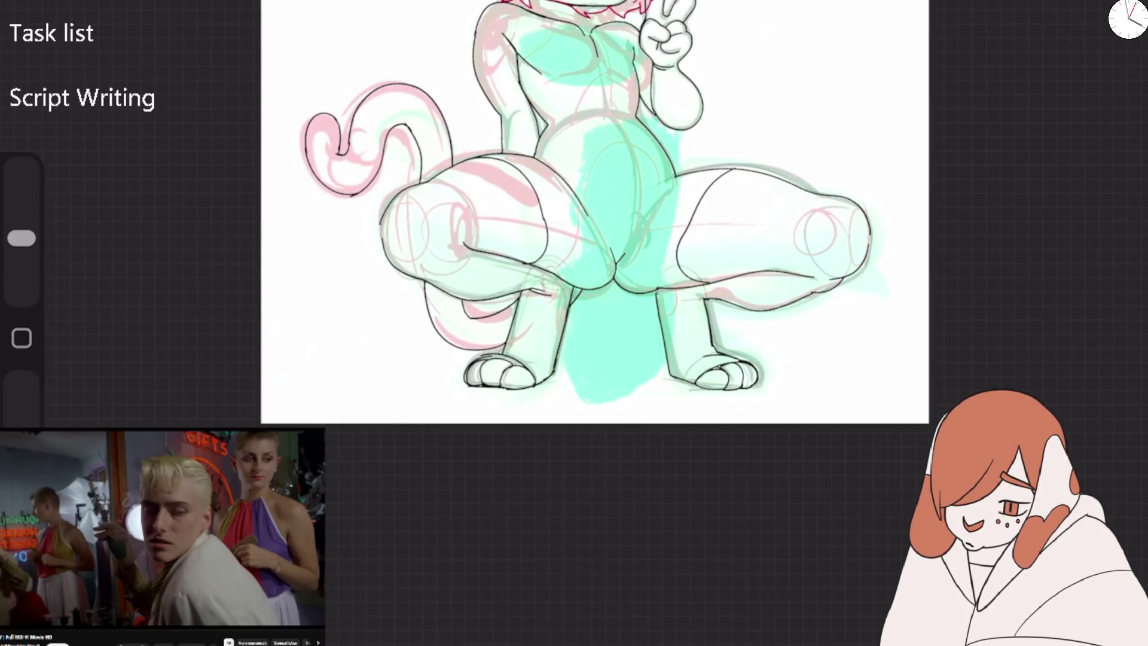
pyautogui.scroll(3, 657, 269)
pyautogui.moveTo(470, 161)
pyautogui.mouseDown()
pyautogui.moveTo(529, 96)
pyautogui.moveTo(598, 54)
pyautogui.mouseUp()
pyautogui.moveTo(534, 90); pyautogui.dragTo(544, 84)
pyautogui.moveTo(460, 191)
pyautogui.mouseDown()
pyautogui.moveTo(464, 217)
pyautogui.moveTo(494, 248)
pyautogui.moveTo(616, 49)
pyautogui.mouseUp()
# Erase the right front leg's old black outline.
pyautogui.press('b')
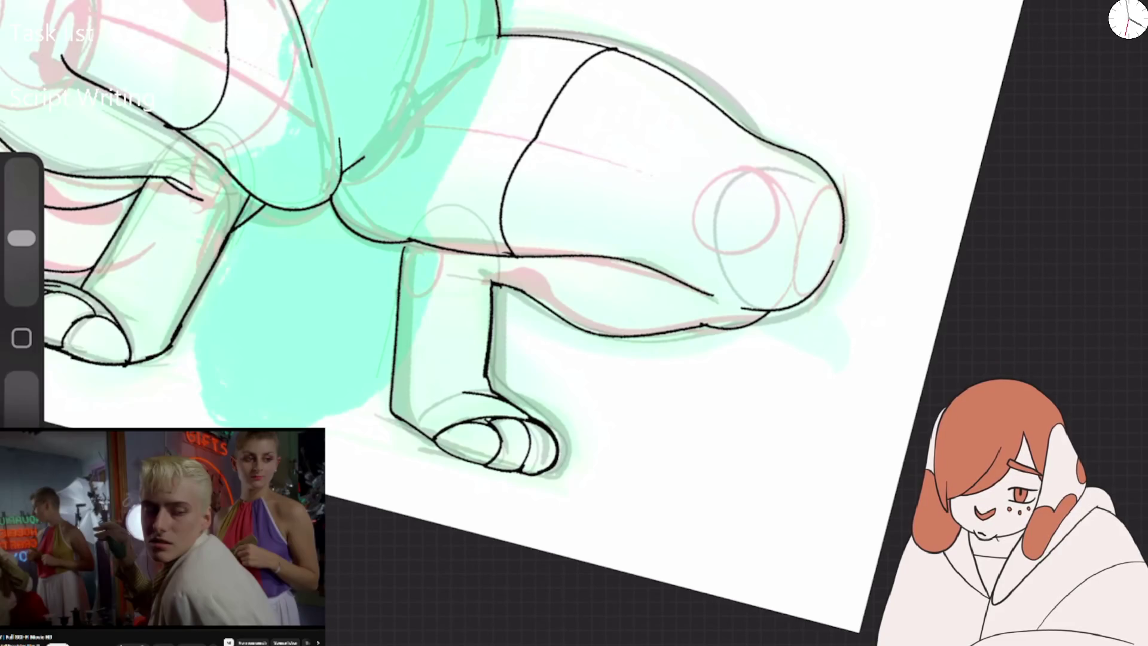
pyautogui.scroll(-3, 574, 239)
pyautogui.scroll(5, 574, 239)
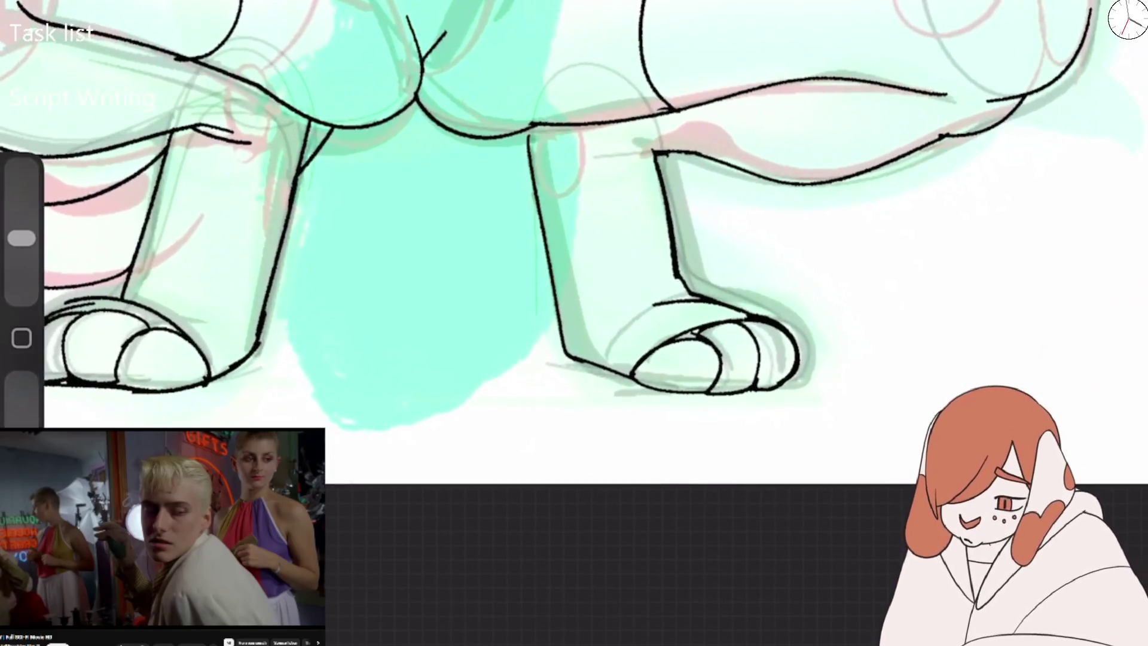
pyautogui.moveTo(529, 153)
pyautogui.mouseDown()
pyautogui.moveTo(546, 257)
pyautogui.moveTo(532, 153)
pyautogui.mouseUp()
pyautogui.moveTo(545, 226); pyautogui.dragTo(555, 292)
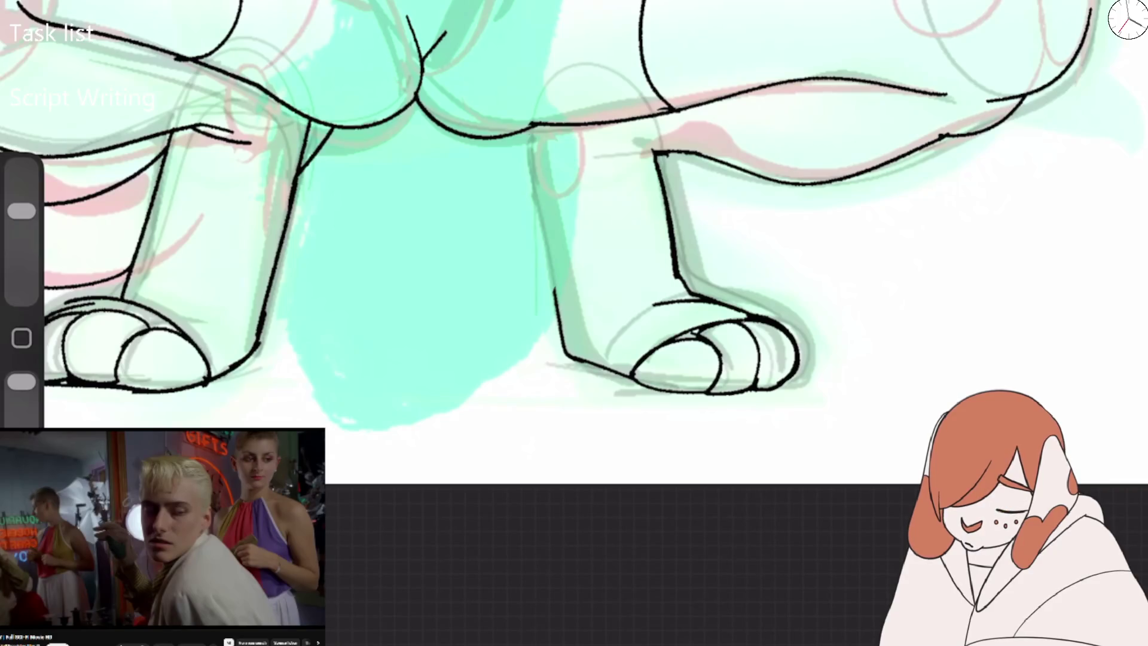
# Ink a new outline down the right front leg, retrying twice, and add short strokes at its top.
pyautogui.press('b')
pyautogui.moveTo(532, 125); pyautogui.dragTo(560, 298)
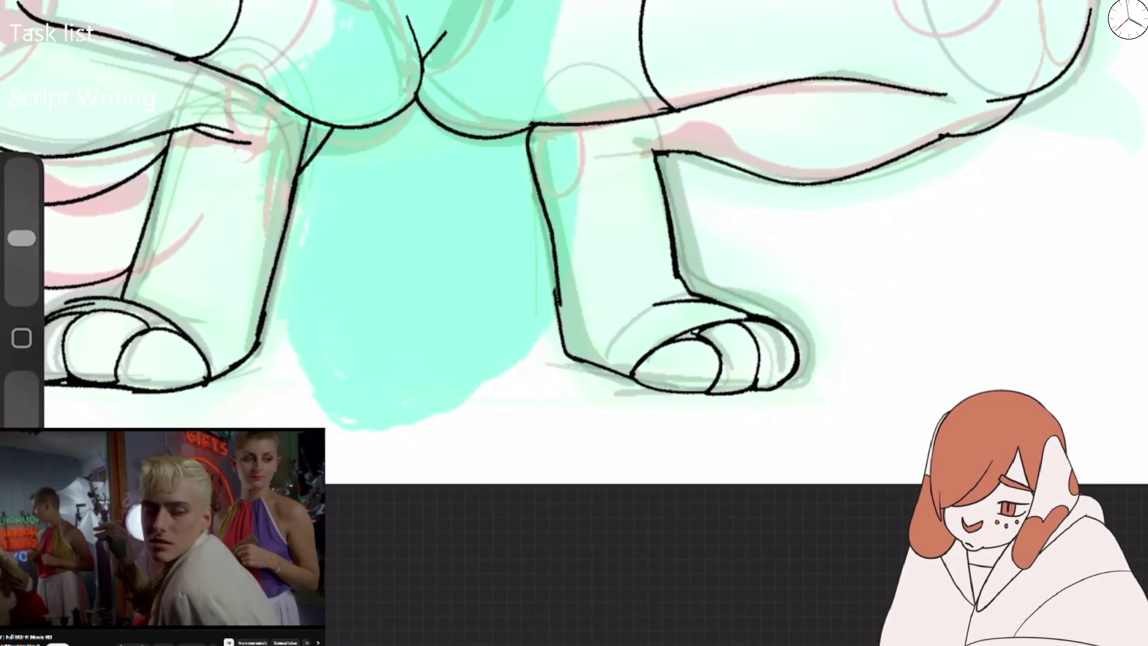
pyautogui.hotkey('ctrl', 'z')
pyautogui.moveTo(532, 123); pyautogui.dragTo(557, 316)
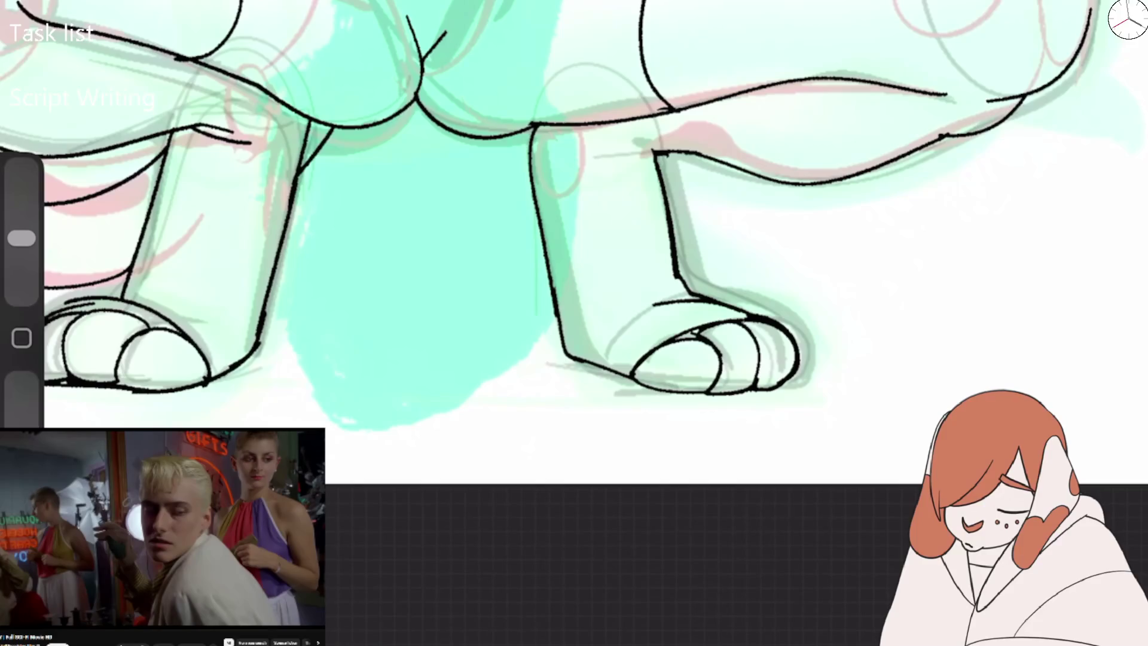
pyautogui.hotkey('ctrl', 'z')
pyautogui.press('e')
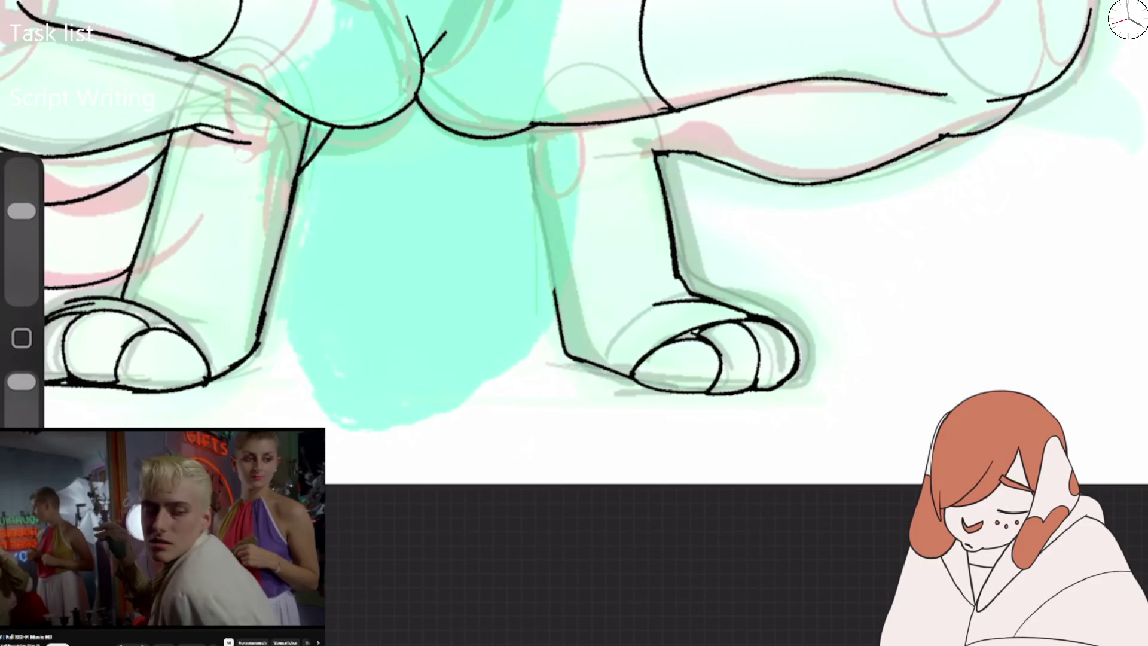
pyautogui.press('b')
pyautogui.moveTo(532, 124); pyautogui.dragTo(555, 291)
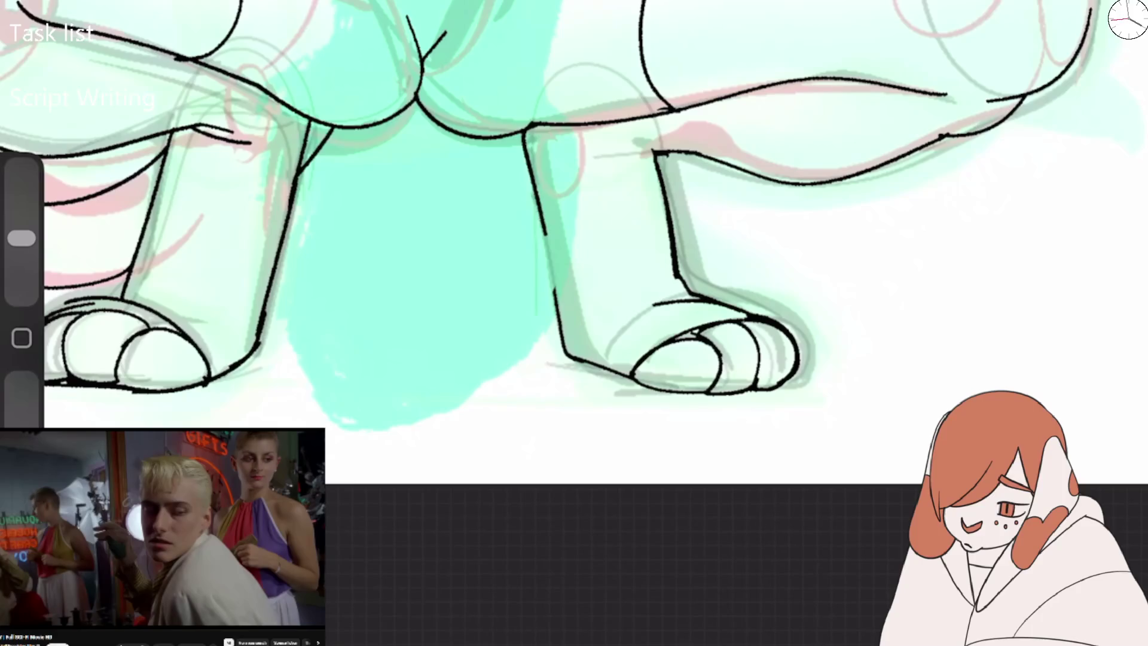
pyautogui.moveTo(656, 148)
pyautogui.mouseDown()
pyautogui.moveTo(607, 165)
pyautogui.moveTo(653, 145)
pyautogui.mouseUp()
pyautogui.moveTo(539, 239); pyautogui.dragTo(717, 200)
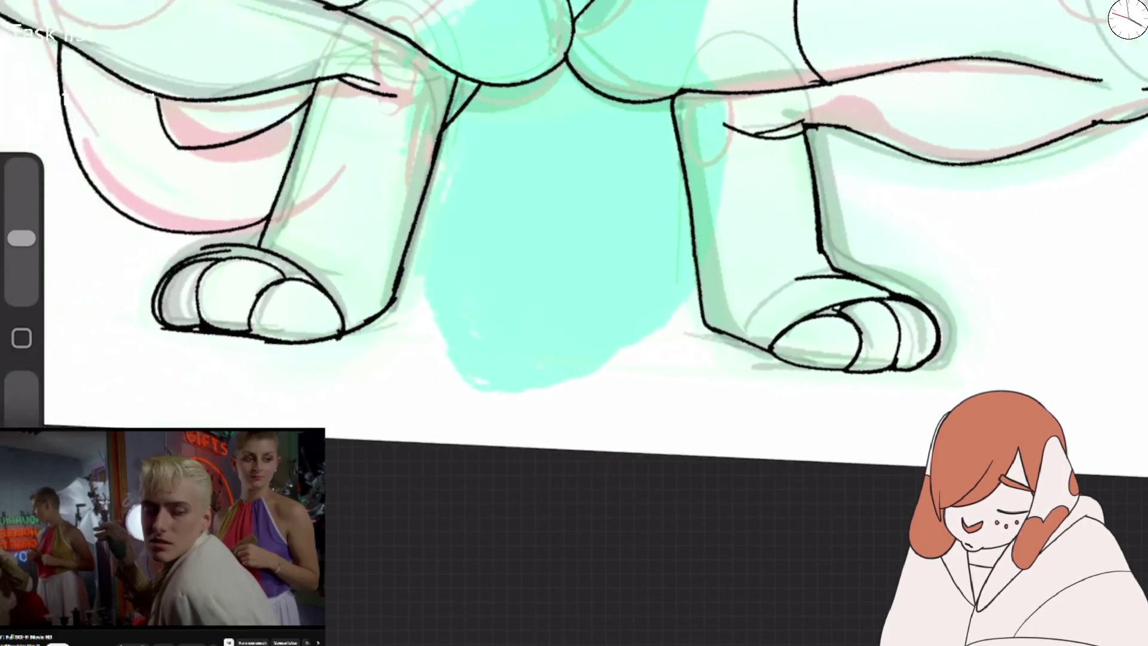
# Erase and redraw the upper left leg outline, thickening a short section.
pyautogui.press('e')
pyautogui.moveTo(323, 127); pyautogui.dragTo(299, 212)
pyautogui.press('b')
pyautogui.moveTo(333, 130); pyautogui.dragTo(291, 222)
pyautogui.moveTo(340, 84); pyautogui.dragTo(297, 210)
pyautogui.moveTo(332, 95); pyautogui.dragTo(319, 113)
# Replace part of the left leg outline with a new line down the leg plus short strokes.
pyautogui.moveTo(538, 239); pyautogui.dragTo(699, 203)
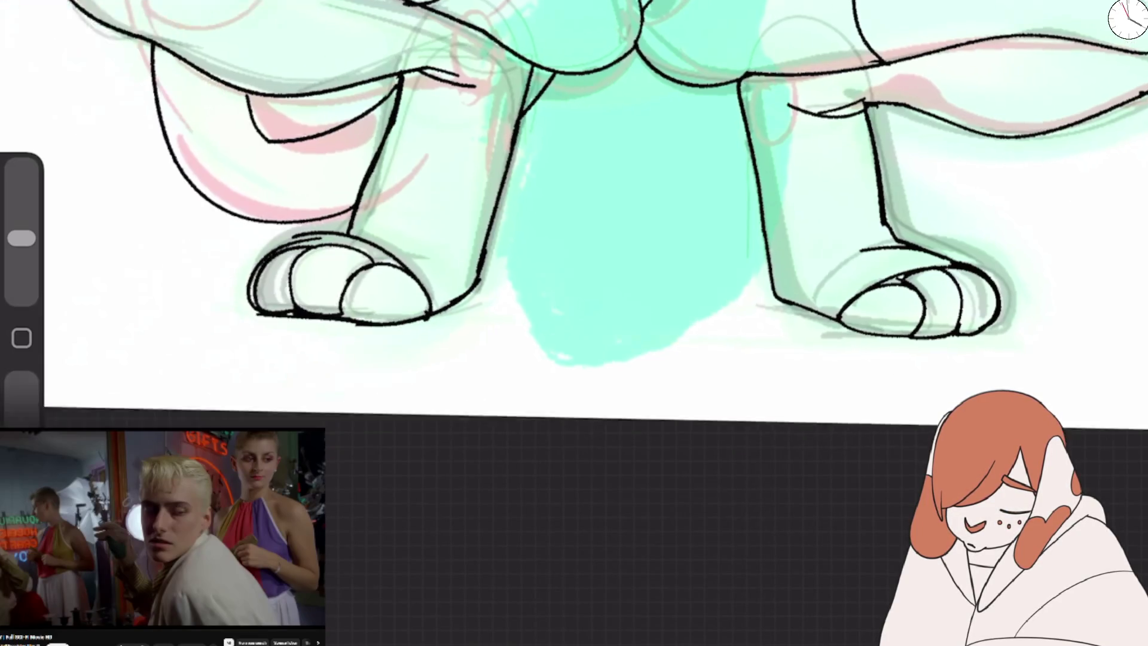
pyautogui.press('e')
pyautogui.moveTo(485, 75); pyautogui.dragTo(436, 214)
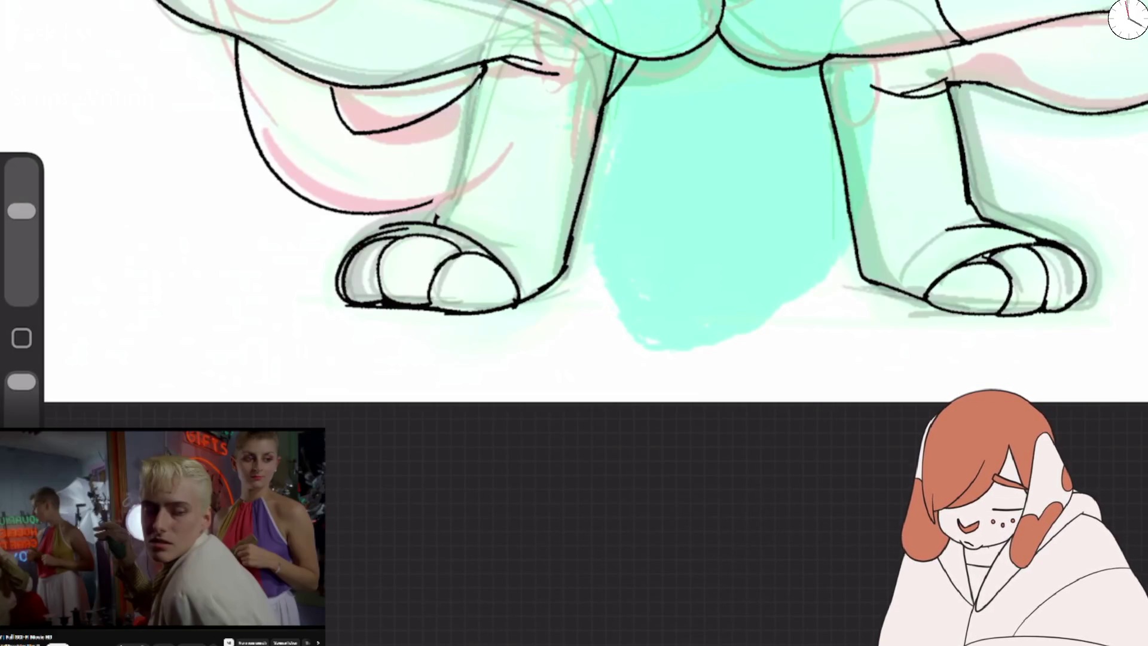
pyautogui.press('b')
pyautogui.moveTo(491, 60)
pyautogui.mouseDown()
pyautogui.moveTo(465, 183)
pyautogui.moveTo(431, 222)
pyautogui.mouseUp()
pyautogui.moveTo(466, 180); pyautogui.dragTo(432, 204)
pyautogui.moveTo(491, 63); pyautogui.dragTo(469, 85)
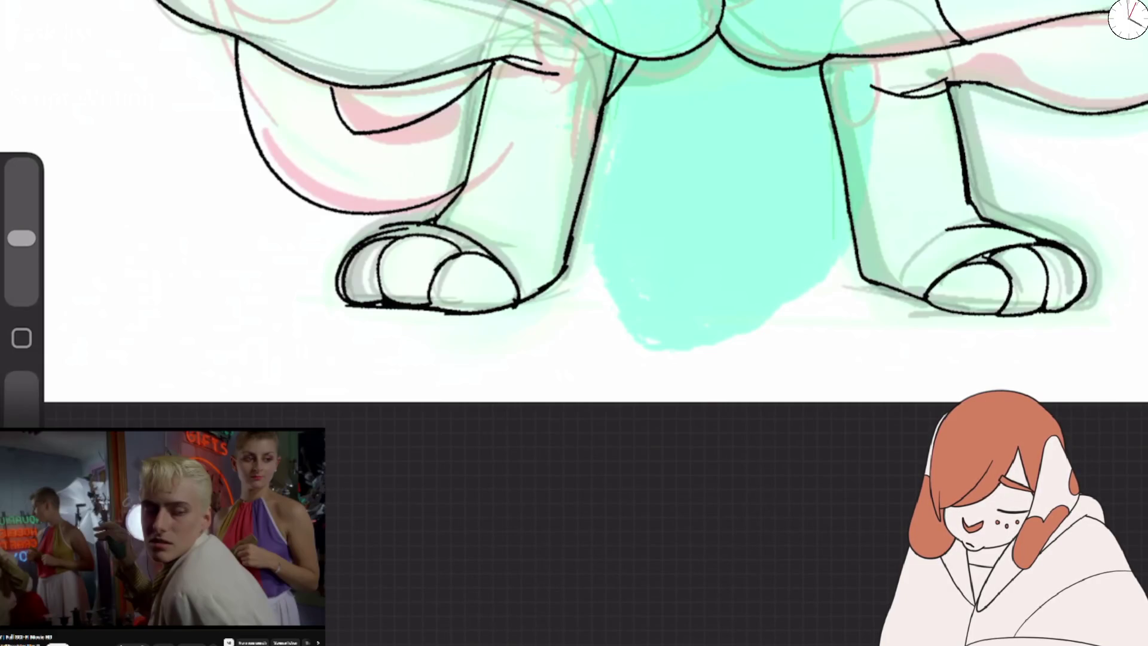
pyautogui.scroll(-5, 574, 209)
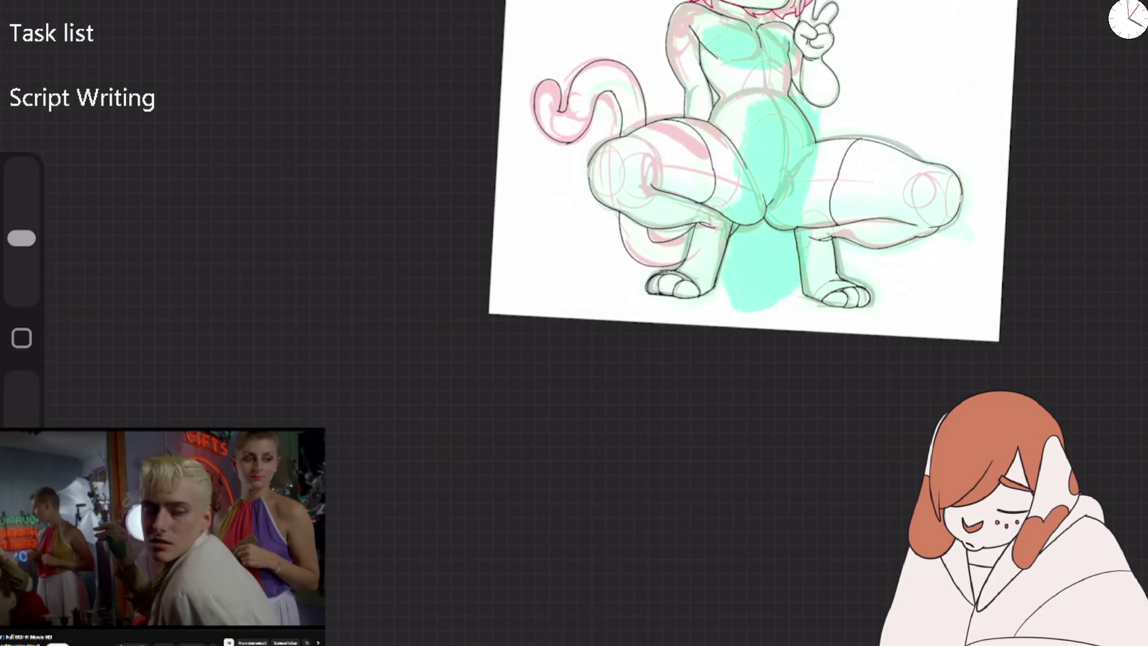
# On the red hair Layer 13, erase the stray red stroke left of the peace-sign hand.
pyautogui.scroll(5, 717, 180)
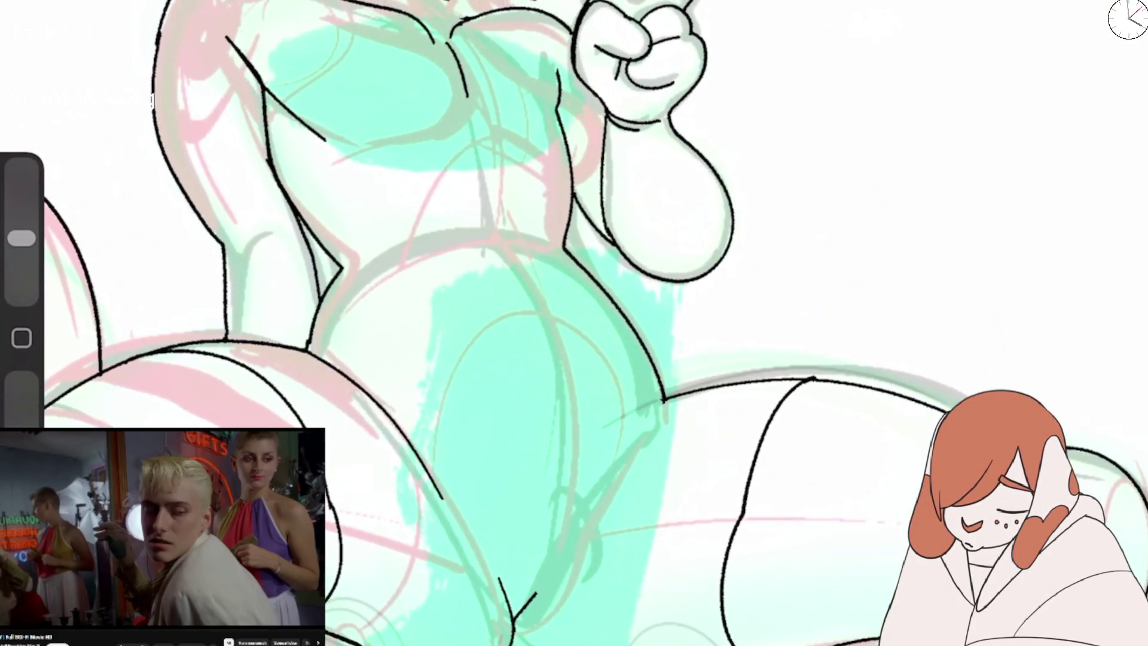
pyautogui.press('l')
pyautogui.click(993, 67)
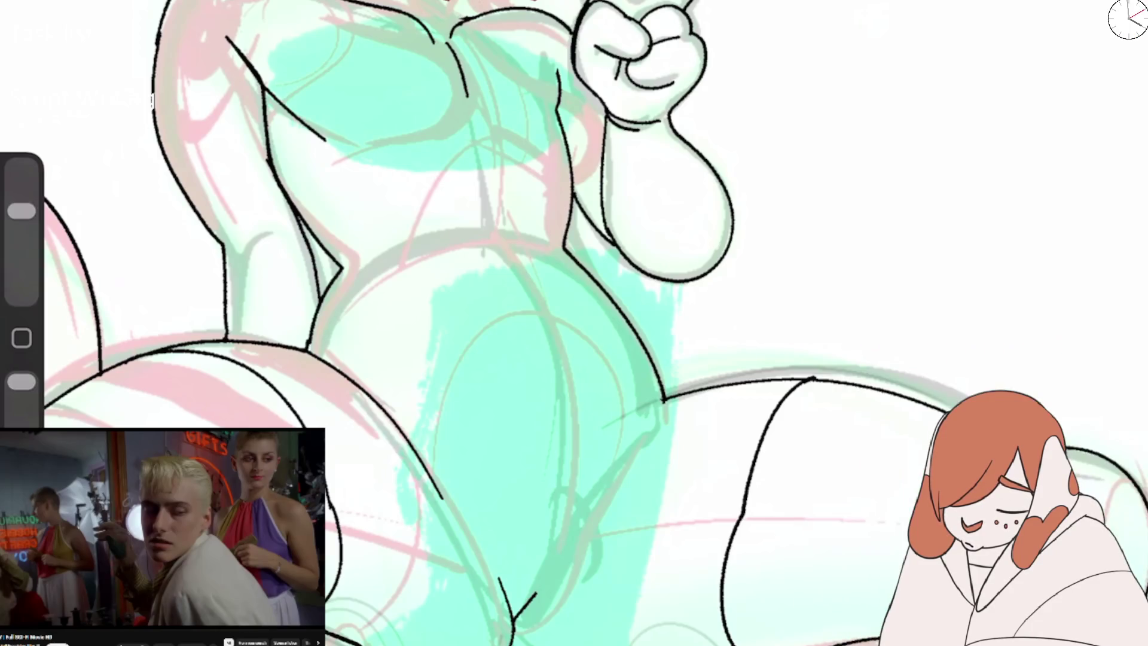
pyautogui.scroll(5, 538, 299)
pyautogui.moveTo(445, 140); pyautogui.dragTo(539, 15)
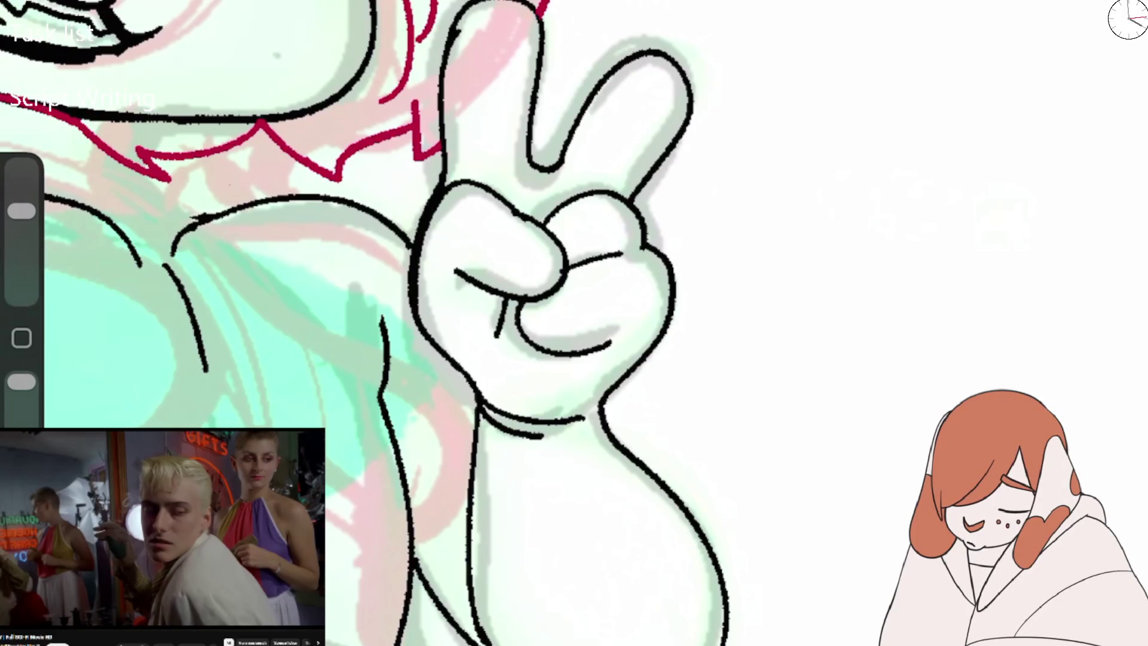
# Recentre the whole character and flip the canvas horizontally to check proportions.
pyautogui.scroll(-2, 549, 179)
pyautogui.scroll(-2, 574, 322)
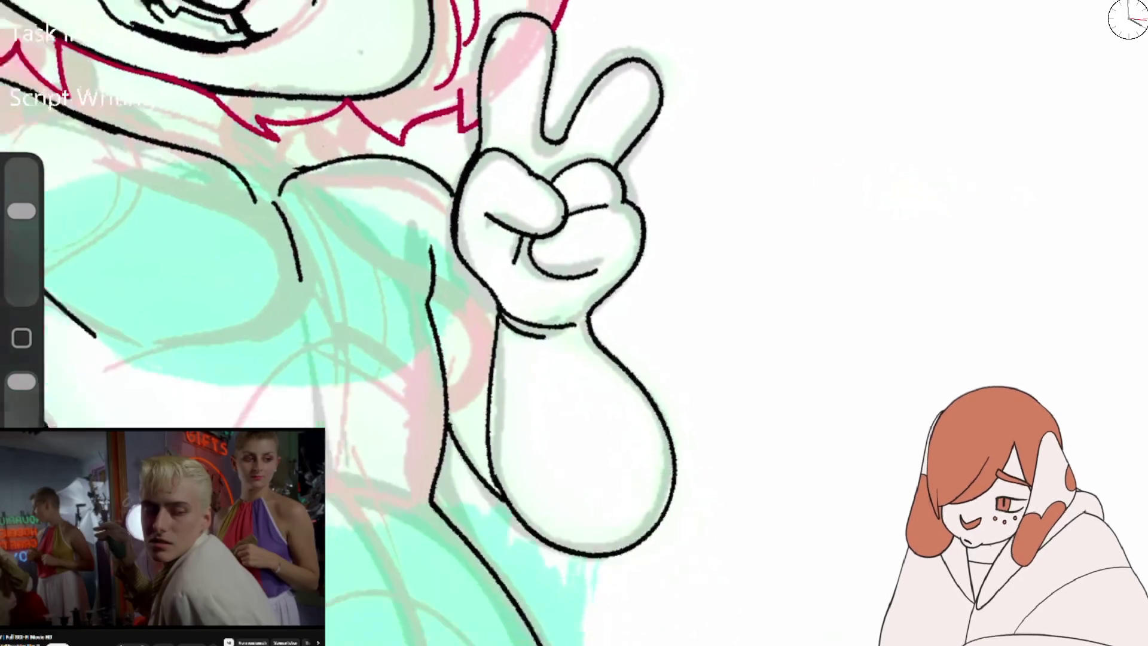
pyautogui.scroll(-3, 574, 323)
pyautogui.scroll(-2, 574, 323)
pyautogui.moveTo(574, 323); pyautogui.dragTo(514, 287)
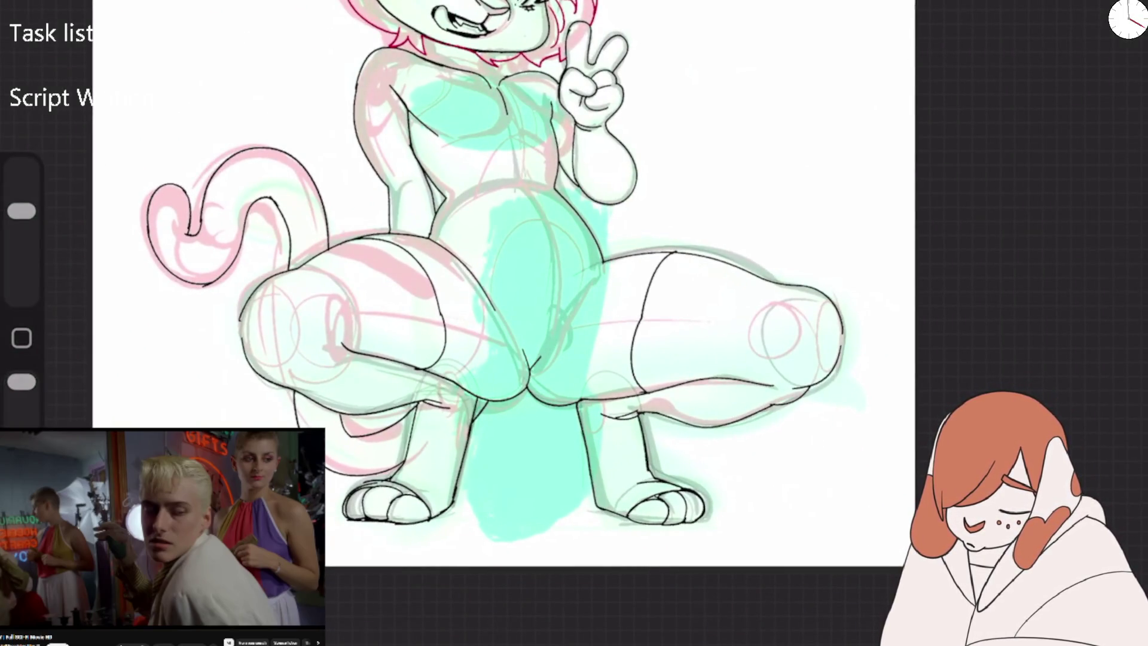
pyautogui.moveTo(574, 239); pyautogui.dragTo(574, 335)
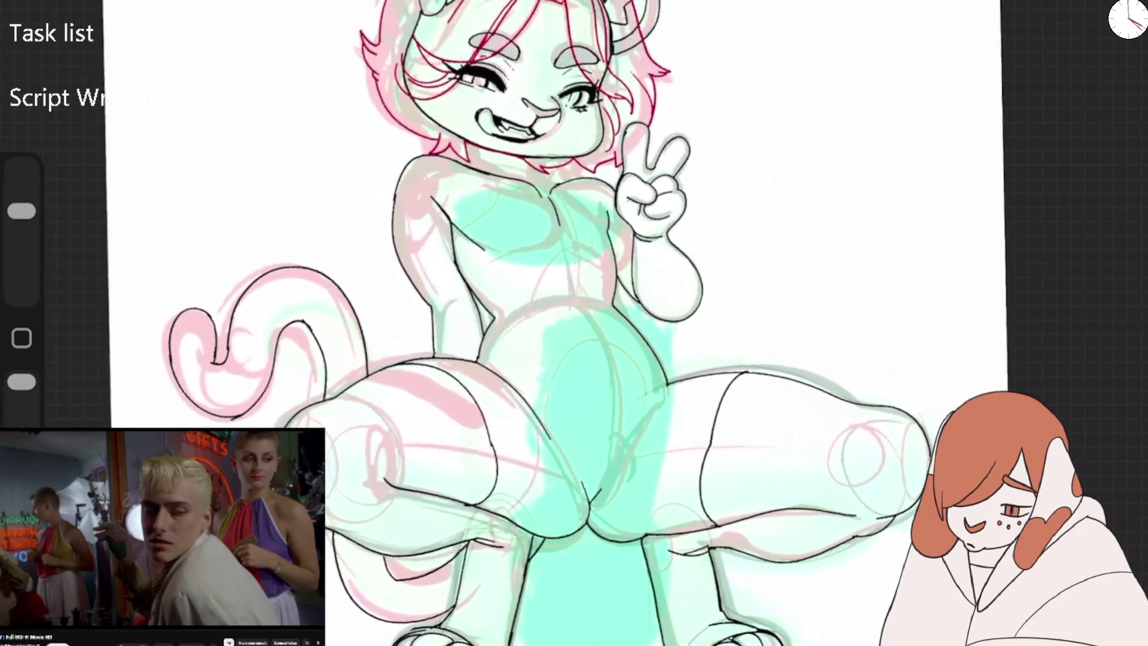
pyautogui.scroll(3, 574, 323)
pyautogui.scroll(2, 574, 323)
pyautogui.scroll(-2, 574, 323)
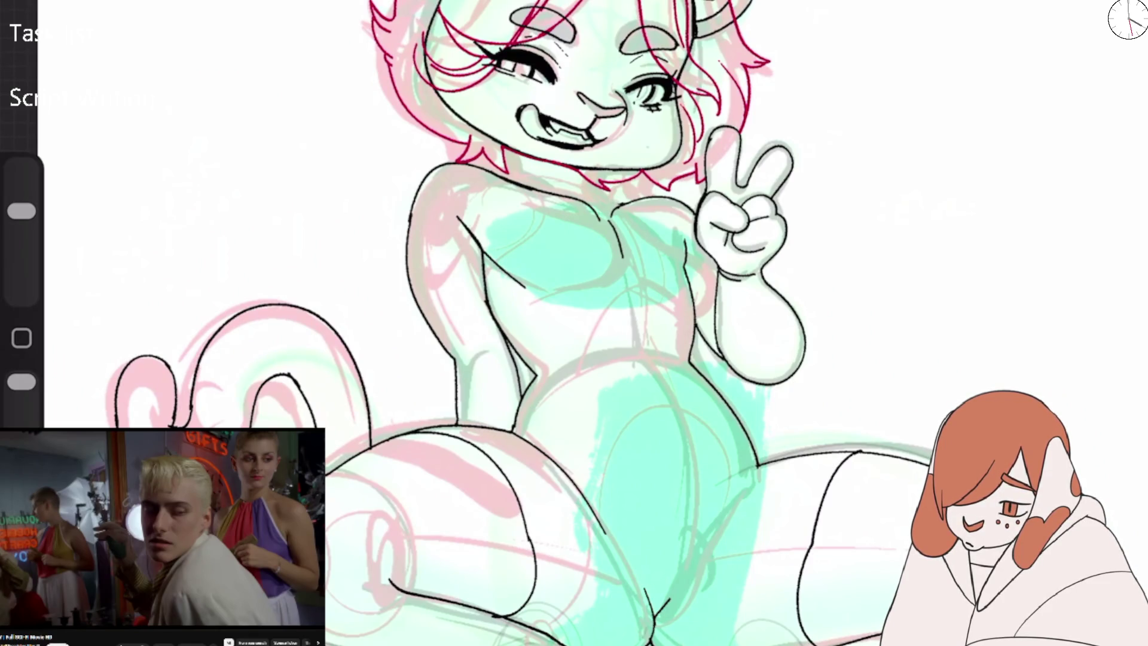
pyautogui.scroll(-1, 574, 323)
pyautogui.scroll(-3, 574, 323)
pyautogui.scroll(3, 574, 323)
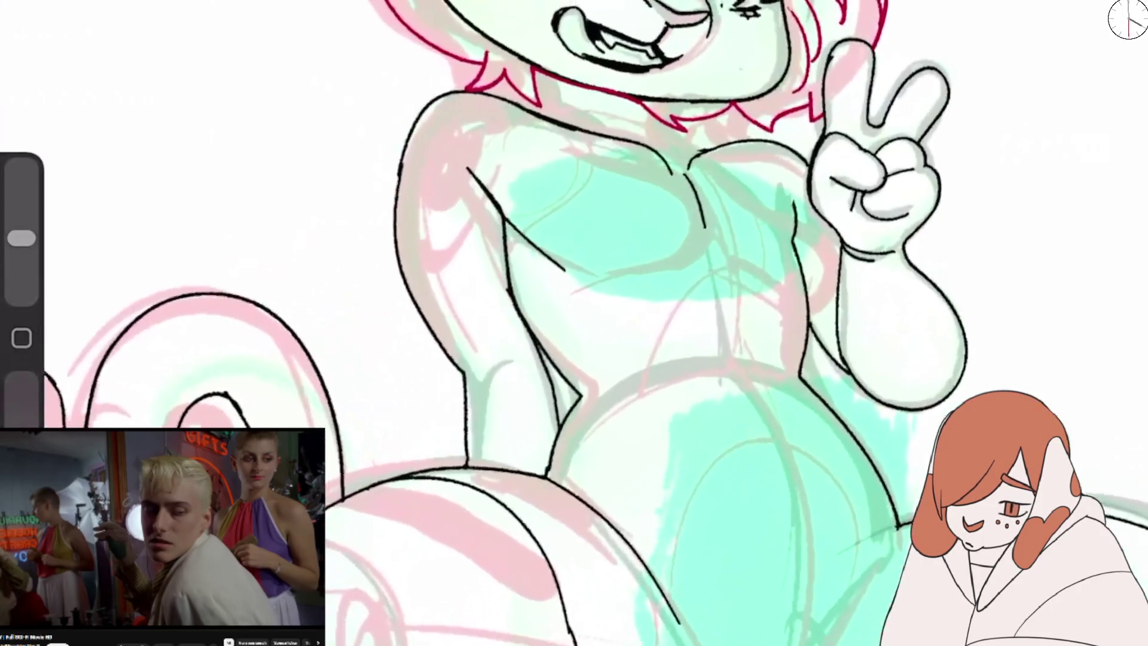
pyautogui.scroll(2, 574, 323)
pyautogui.click(123, 336)
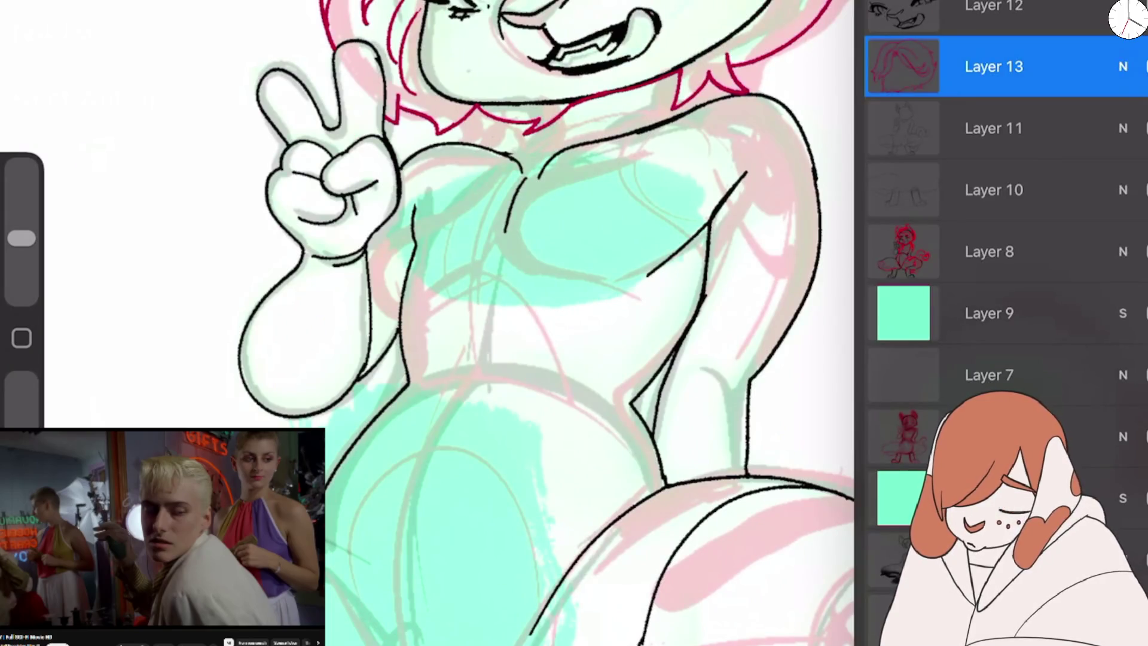
# On Layer 11, ink one line from the neck over the right shoulder down the arm, redrawing until clean.
pyautogui.click(993, 128)
pyautogui.click(598, 299)
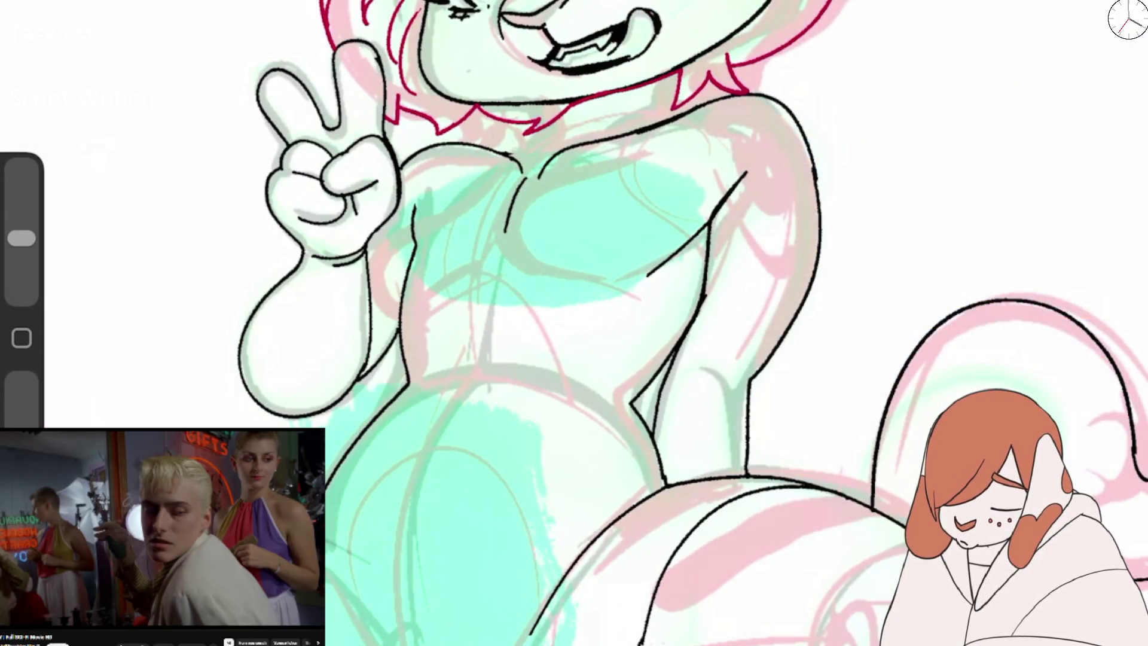
pyautogui.hotkey('ctrl', 'z')
pyautogui.hotkey('ctrl', 'z')
pyautogui.hotkey('ctrl', 'z')
pyautogui.moveTo(694, 110)
pyautogui.mouseDown()
pyautogui.moveTo(810, 170)
pyautogui.moveTo(818, 257)
pyautogui.mouseUp()
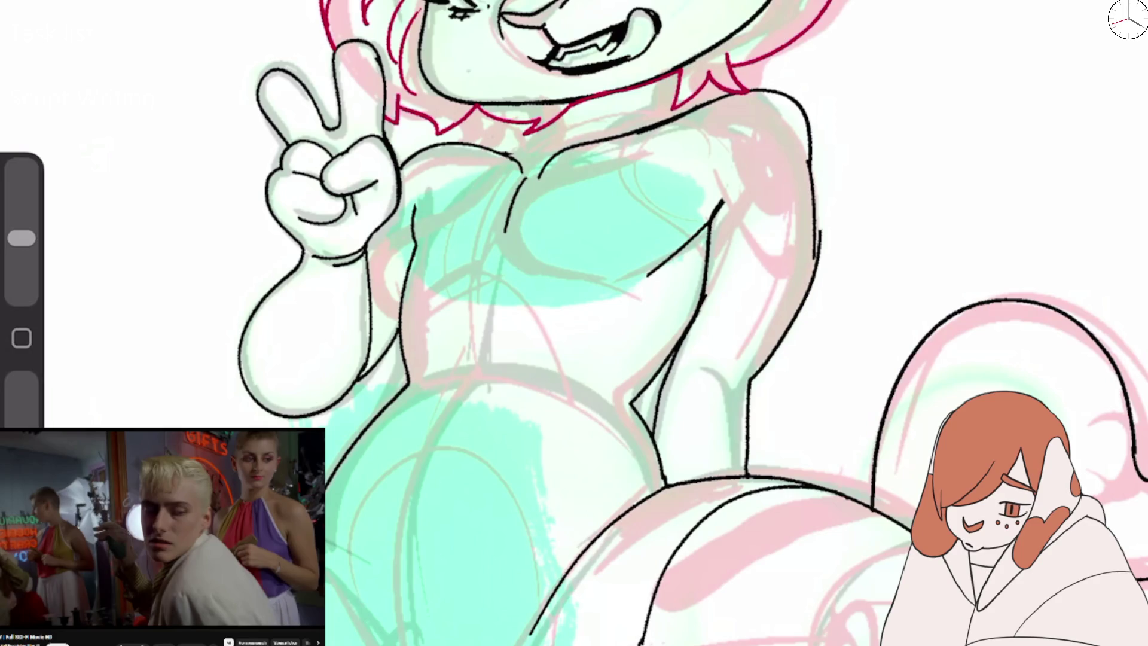
pyautogui.hotkey('ctrl', 'z')
pyautogui.hotkey('ctrl', 'z')
pyautogui.moveTo(700, 105)
pyautogui.mouseDown()
pyautogui.moveTo(792, 139)
pyautogui.moveTo(818, 266)
pyautogui.mouseUp()
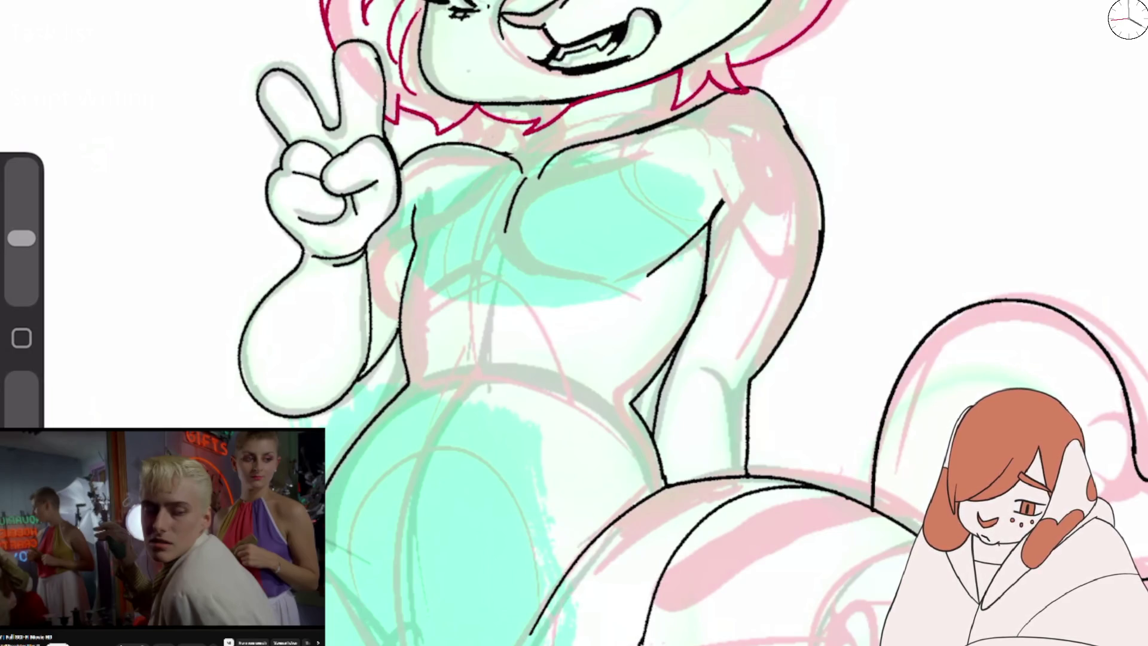
pyautogui.hotkey('ctrl', 'z')
pyautogui.hotkey('ctrl', 'z')
pyautogui.moveTo(698, 105)
pyautogui.mouseDown()
pyautogui.moveTo(811, 155)
pyautogui.moveTo(818, 266)
pyautogui.mouseUp()
# Erase the diagonal chest stroke and ink the left neck side and right neck-shoulder join.
pyautogui.press('e')
pyautogui.moveTo(651, 271)
pyautogui.mouseDown()
pyautogui.moveTo(723, 203)
pyautogui.moveTo(685, 252)
pyautogui.moveTo(740, 165)
pyautogui.mouseUp()
pyautogui.press('b')
pyautogui.moveTo(510, 154); pyautogui.dragTo(547, 105)
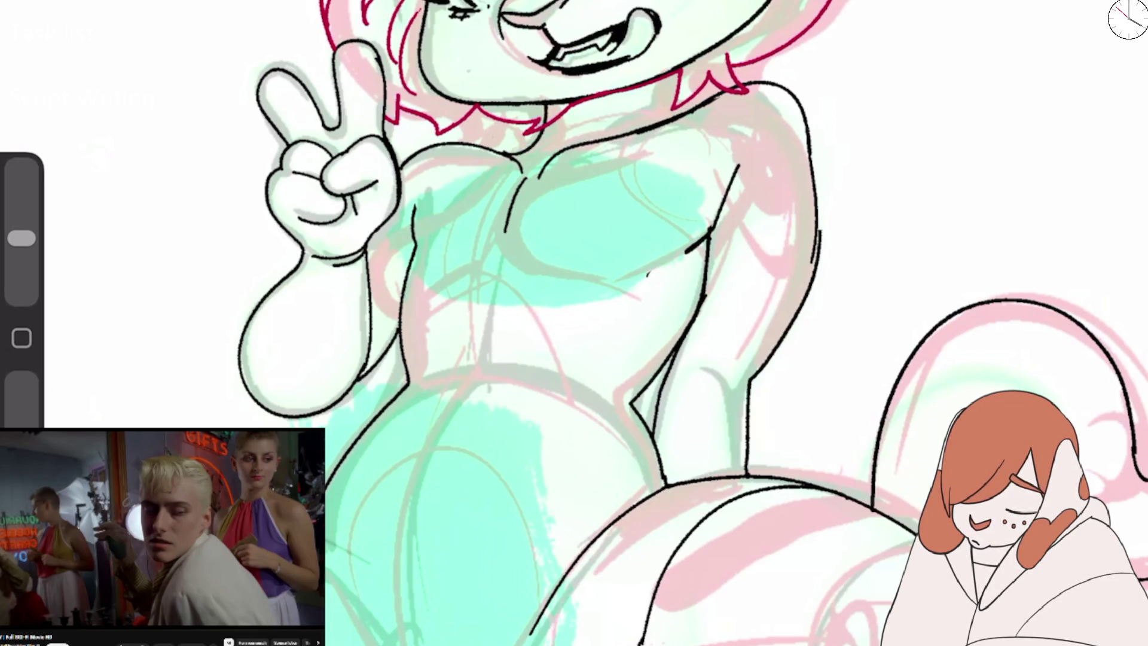
pyautogui.moveTo(663, 77)
pyautogui.mouseDown()
pyautogui.moveTo(665, 105)
pyautogui.moveTo(694, 117)
pyautogui.mouseUp()
pyautogui.scroll(-5, 574, 323)
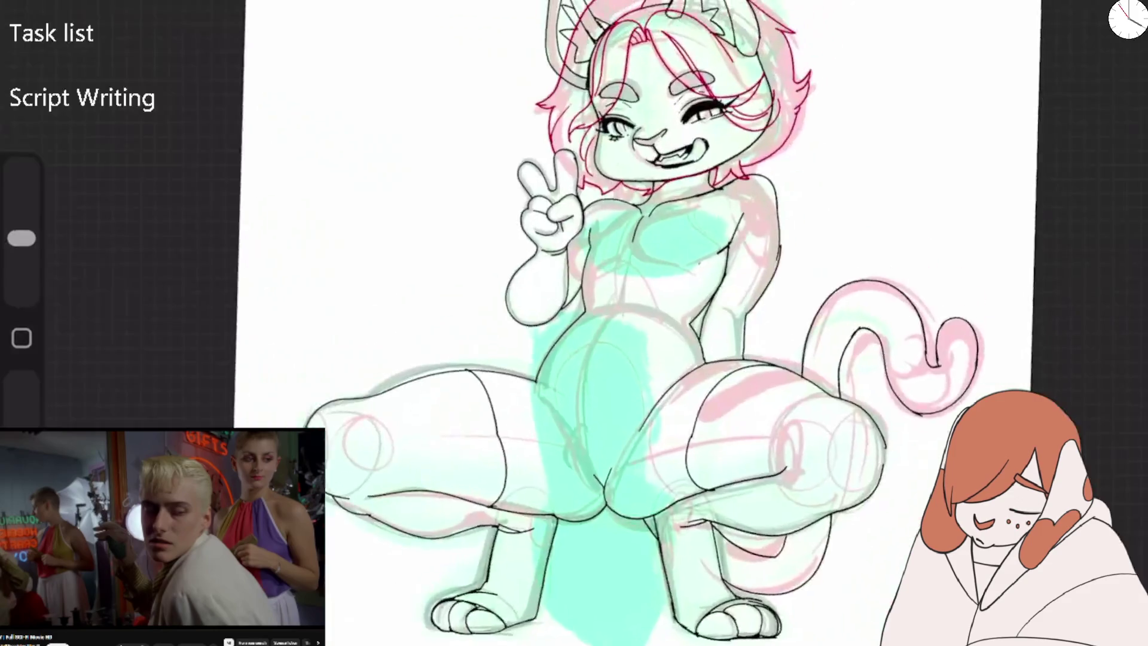
pyautogui.scroll(8, 538, 239)
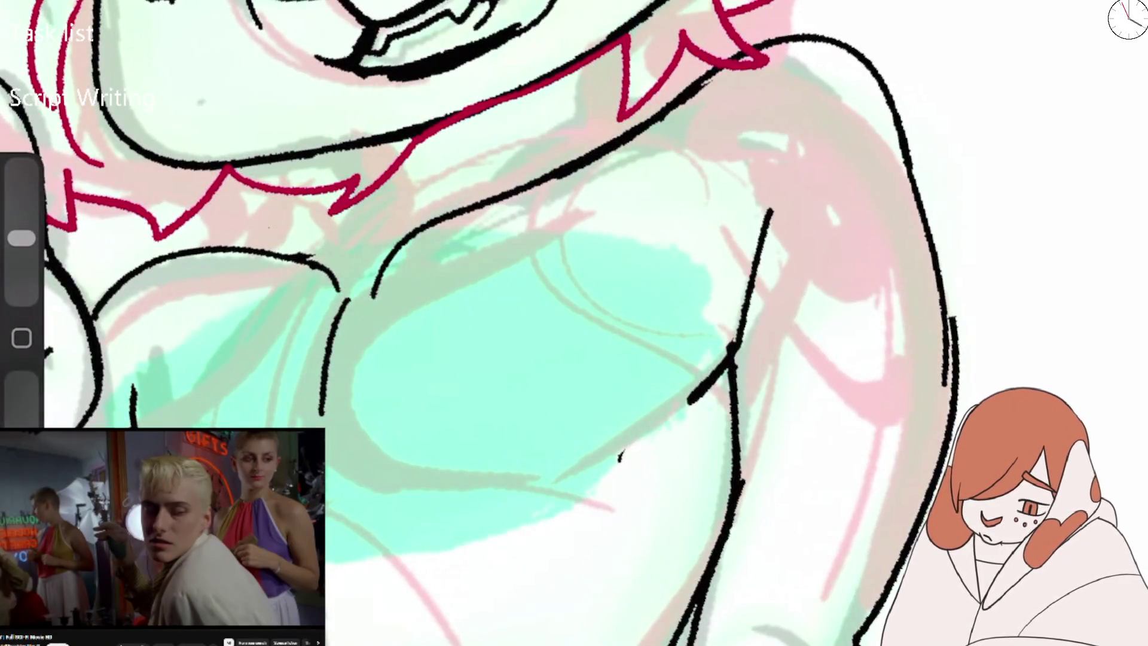
# Redraw the left and right neck lines more cleanly, adding a short stroke on the right.
pyautogui.moveTo(311, 256); pyautogui.dragTo(365, 147)
pyautogui.moveTo(587, 63); pyautogui.dragTo(603, 144)
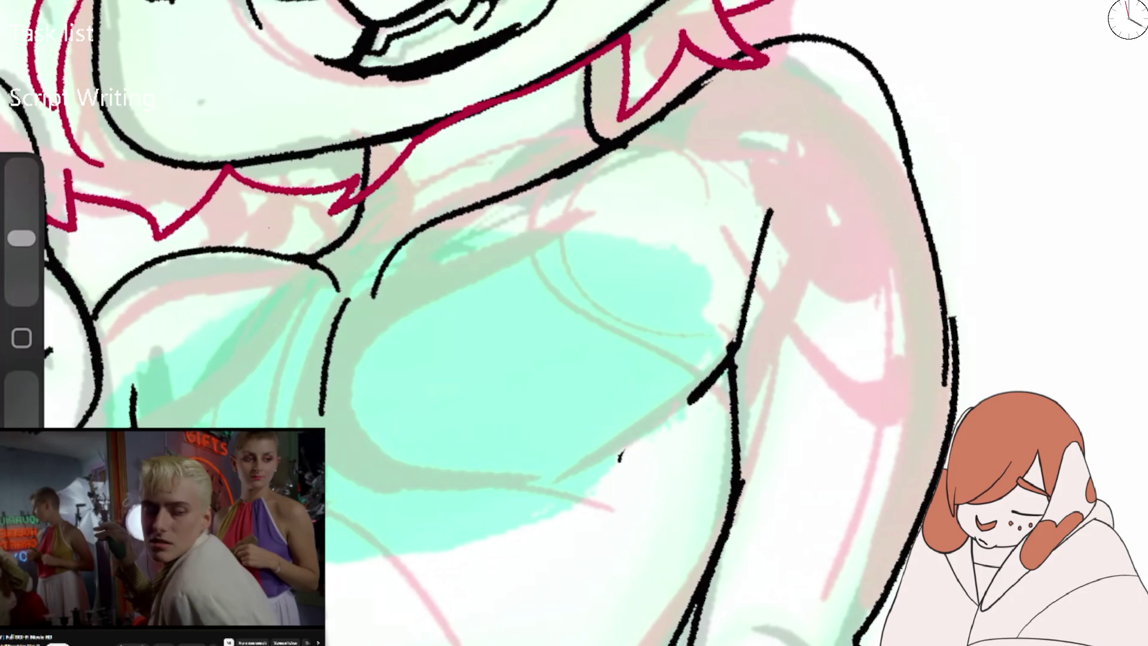
pyautogui.scroll(-5, 574, 323)
pyautogui.scroll(3, 514, 269)
pyautogui.hotkey('ctrl', 'z')
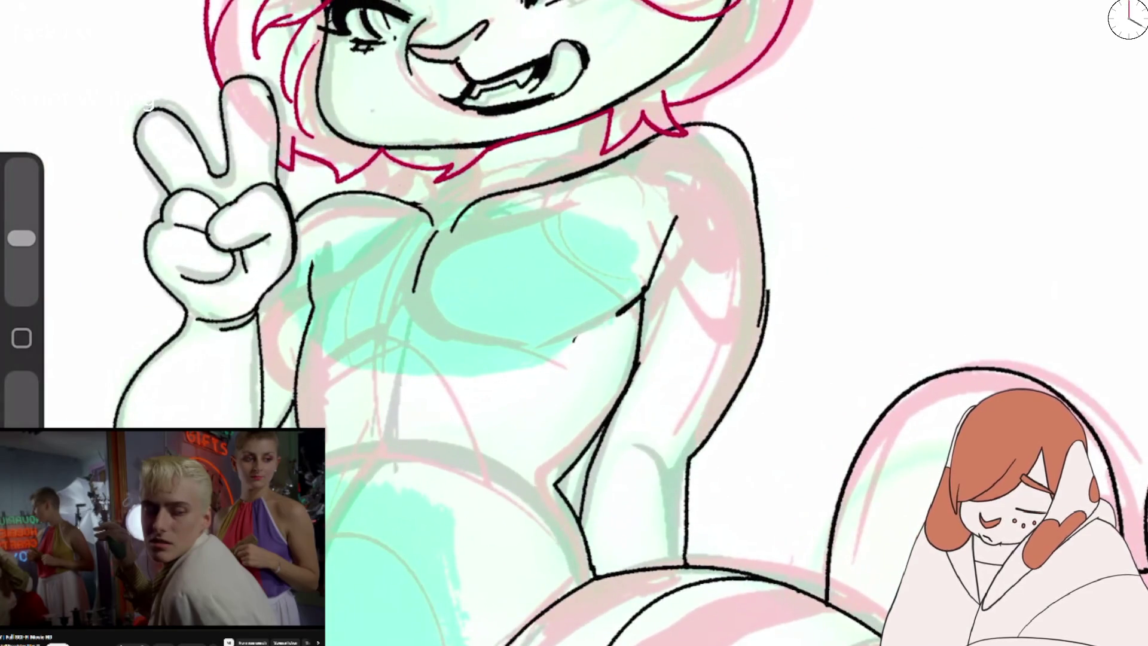
pyautogui.moveTo(418, 206); pyautogui.dragTo(476, 148)
pyautogui.moveTo(603, 115)
pyautogui.mouseDown()
pyautogui.moveTo(601, 145)
pyautogui.moveTo(637, 146)
pyautogui.mouseUp()
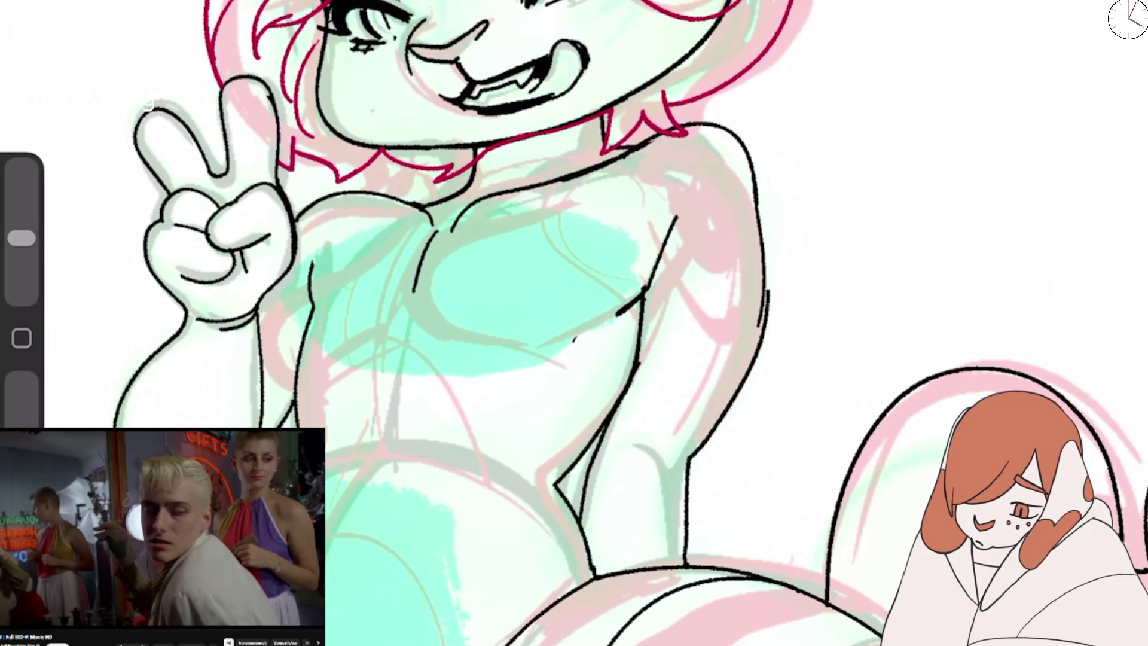
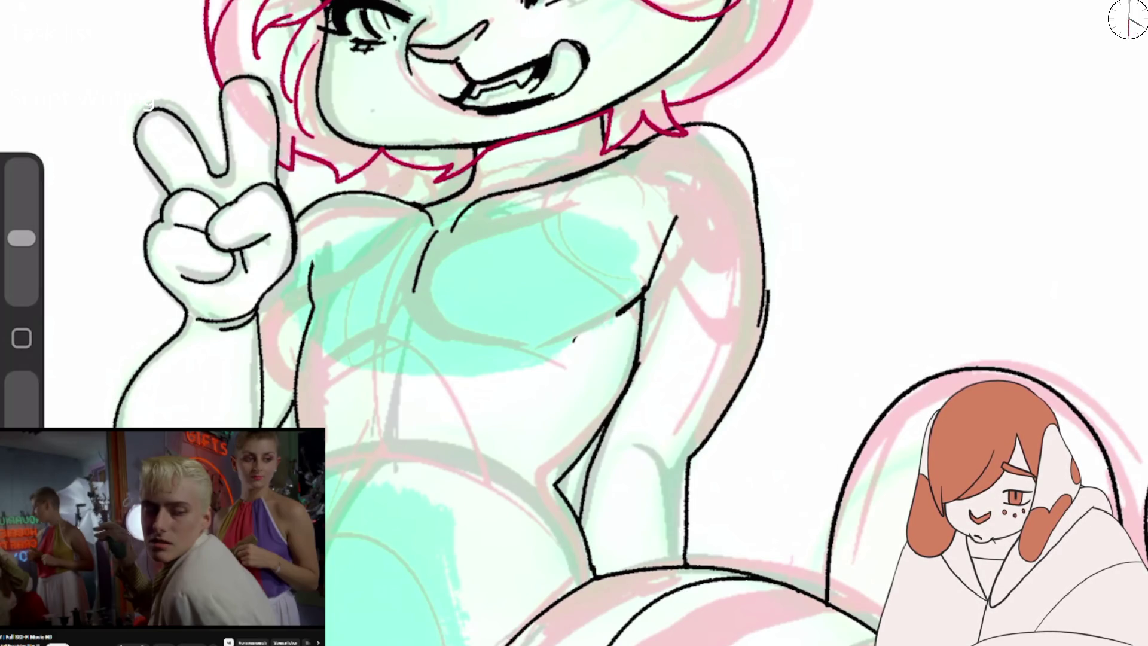
# Ink a peaked black wedge on the shoulder where the arm meets the chest.
pyautogui.scroll(-5, 574, 323)
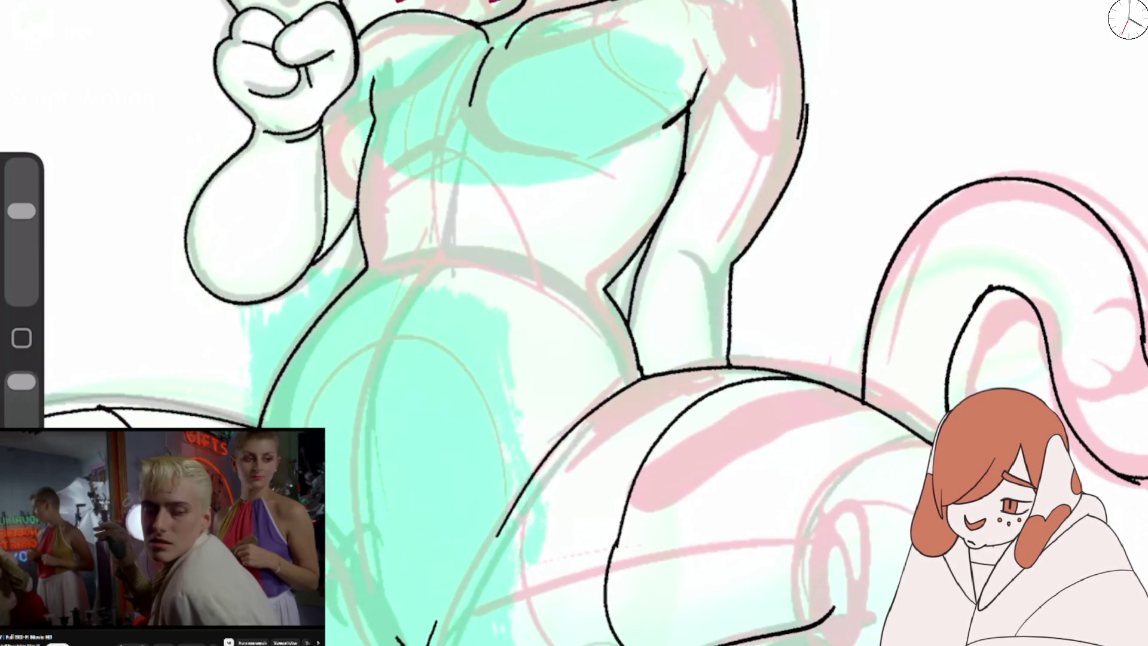
pyautogui.press('e')
pyautogui.moveTo(697, 84)
pyautogui.mouseDown()
pyautogui.moveTo(673, 116)
pyautogui.moveTo(727, 98)
pyautogui.moveTo(696, 94)
pyautogui.moveTo(721, 97)
pyautogui.moveTo(708, 62)
pyautogui.mouseUp()
pyautogui.moveTo(683, 135)
pyautogui.mouseDown()
pyautogui.moveTo(705, 87)
pyautogui.moveTo(690, 116)
pyautogui.mouseUp()
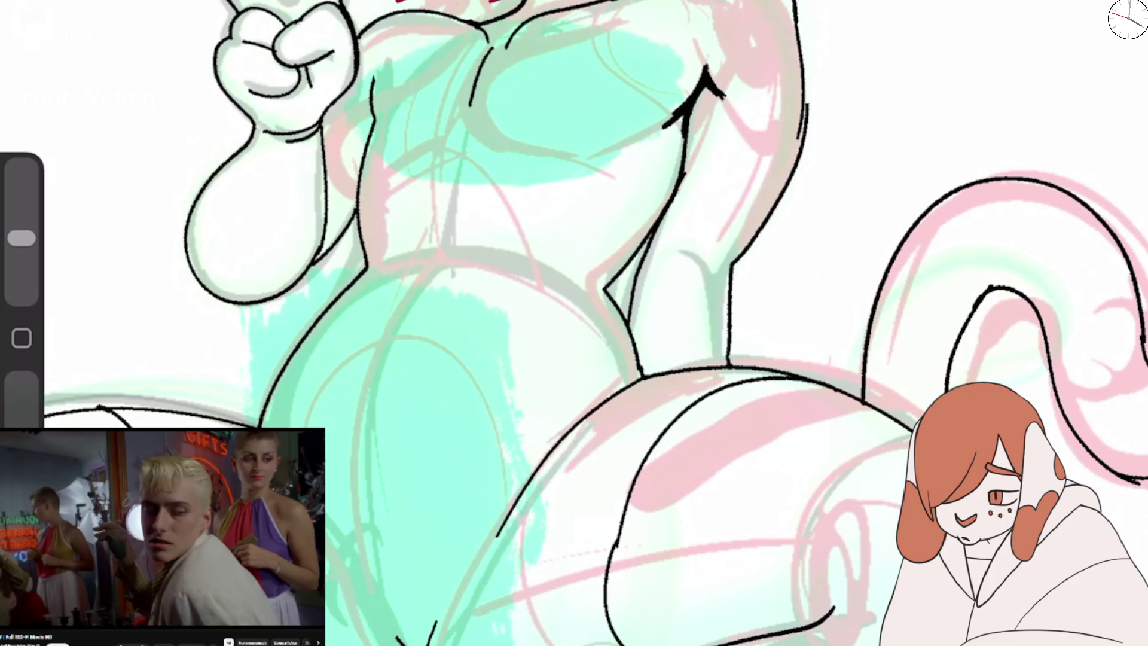
pyautogui.moveTo(574, 323); pyautogui.dragTo(521, 335)
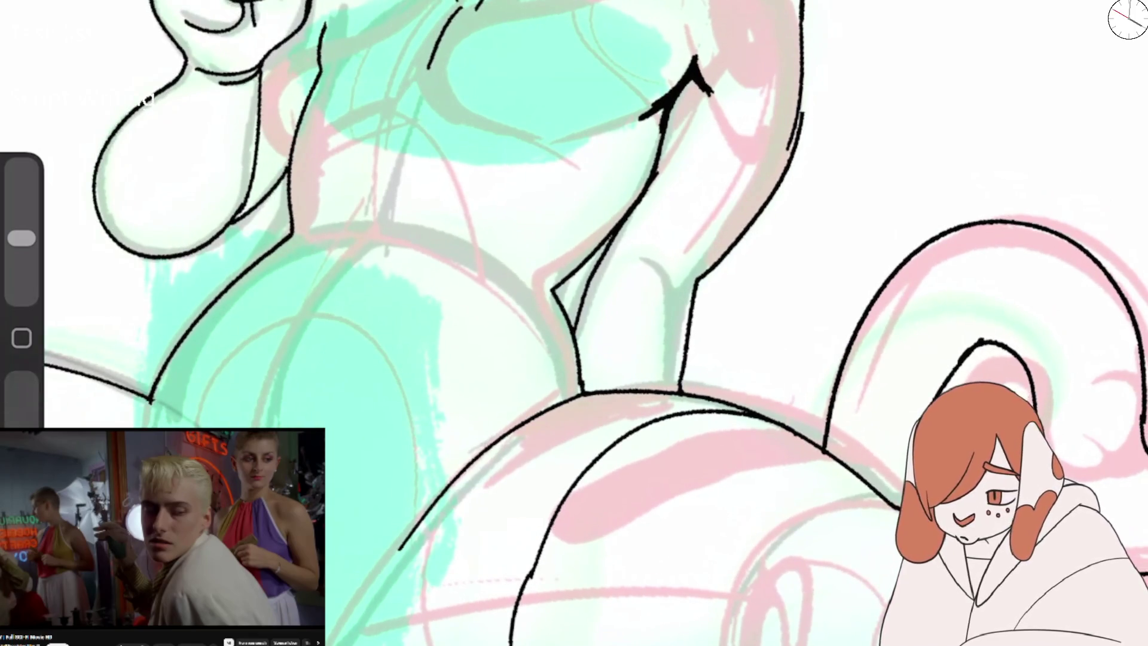
pyautogui.click(933, 3)
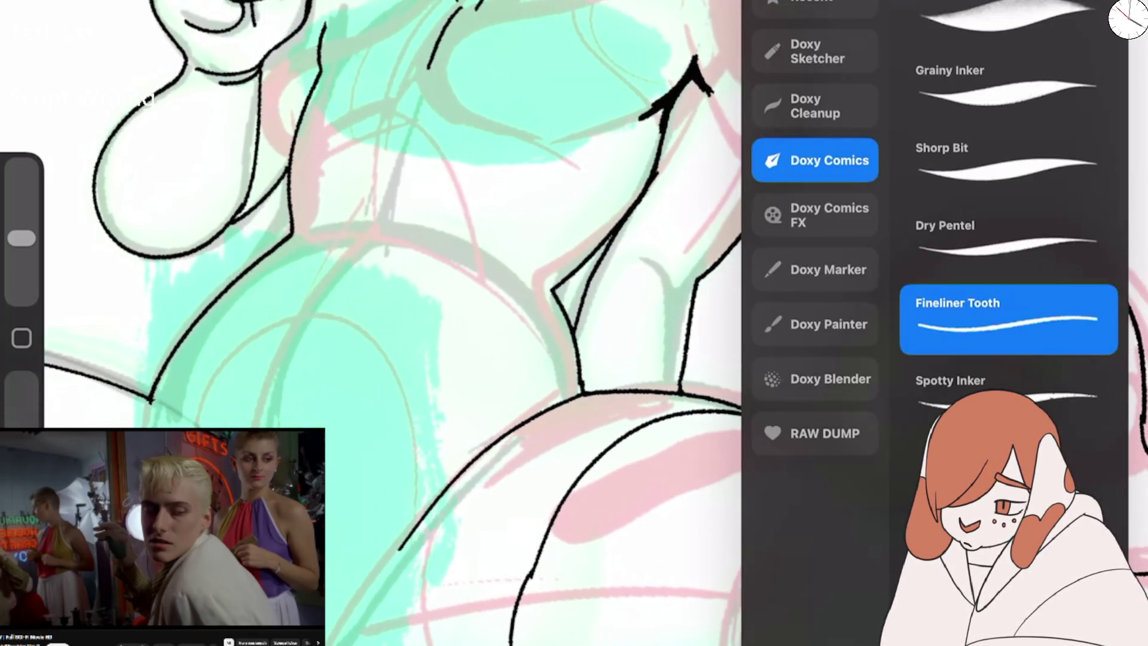
pyautogui.moveTo(661, 114); pyautogui.dragTo(629, 120)
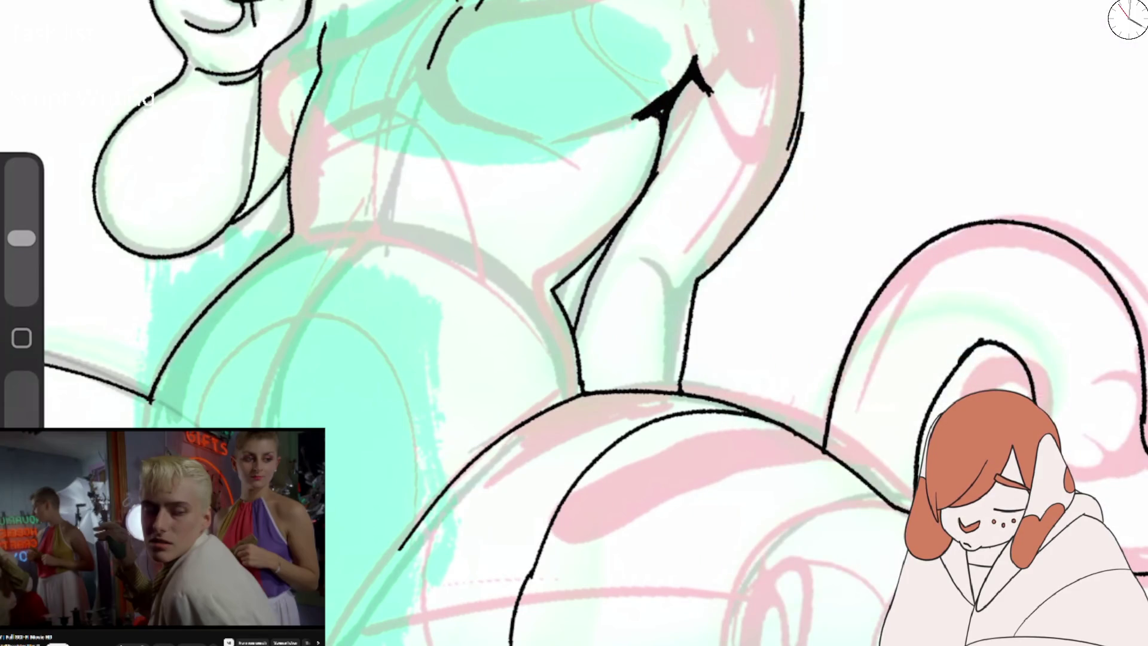
# Erase the stray shoulder stroke and fill in the wedge's upper spike in black.
pyautogui.press('e')
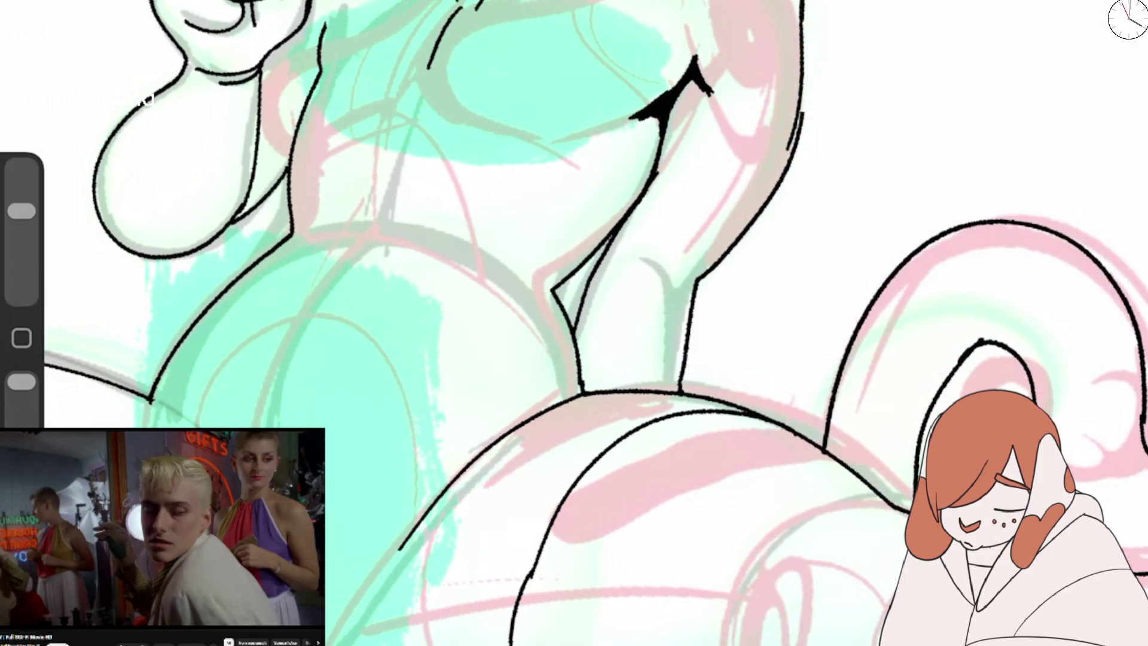
pyautogui.moveTo(697, 63)
pyautogui.mouseDown()
pyautogui.moveTo(655, 115)
pyautogui.moveTo(688, 42)
pyautogui.moveTo(715, 84)
pyautogui.moveTo(655, 117)
pyautogui.moveTo(703, 77)
pyautogui.moveTo(688, 90)
pyautogui.mouseUp()
pyautogui.press('b')
pyautogui.moveTo(691, 42); pyautogui.dragTo(709, 89)
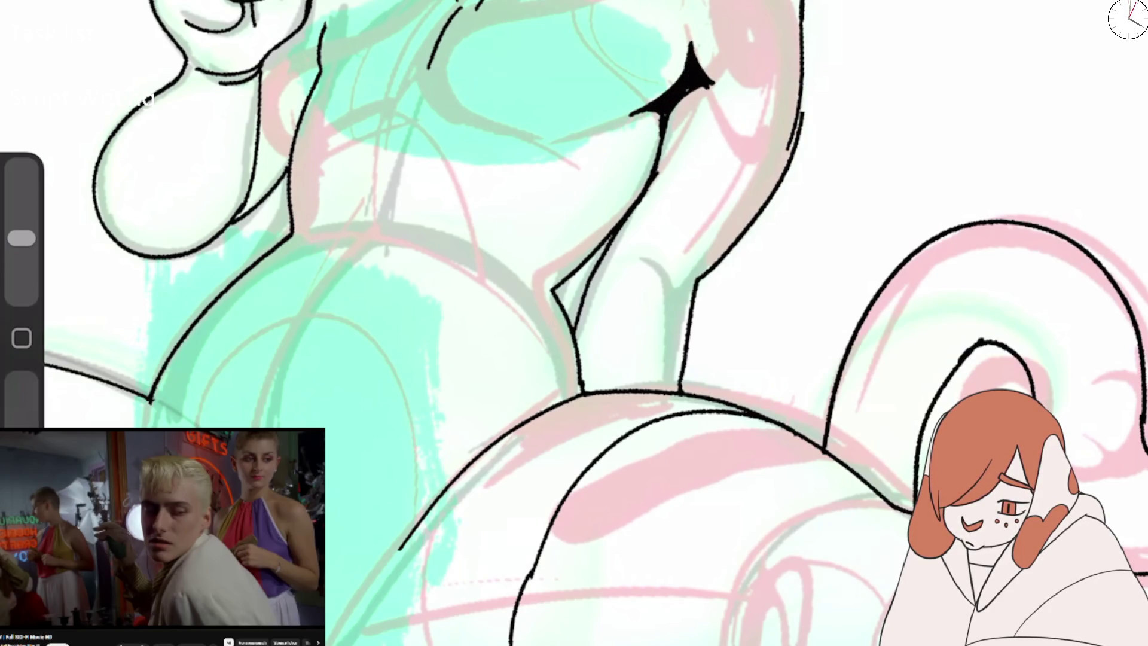
pyautogui.scroll(-2, 574, 323)
pyautogui.click(36, 6)
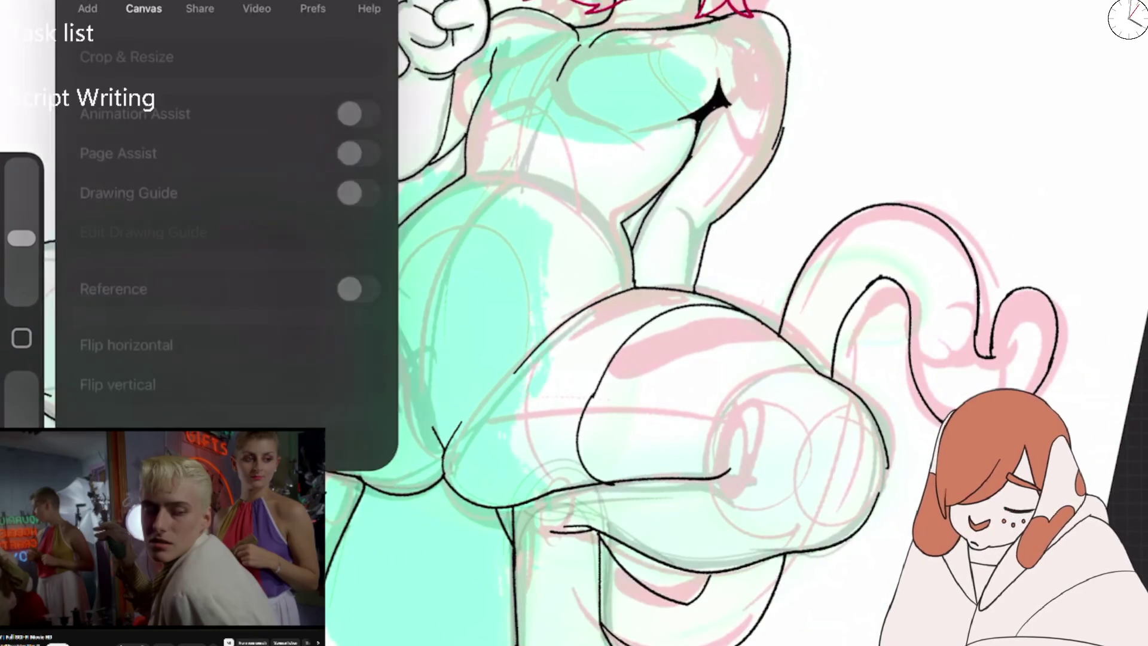
# Flip the canvas horizontally.
pyautogui.click(95, 341)
pyautogui.click(933, 6)
pyautogui.scroll(-2, 574, 323)
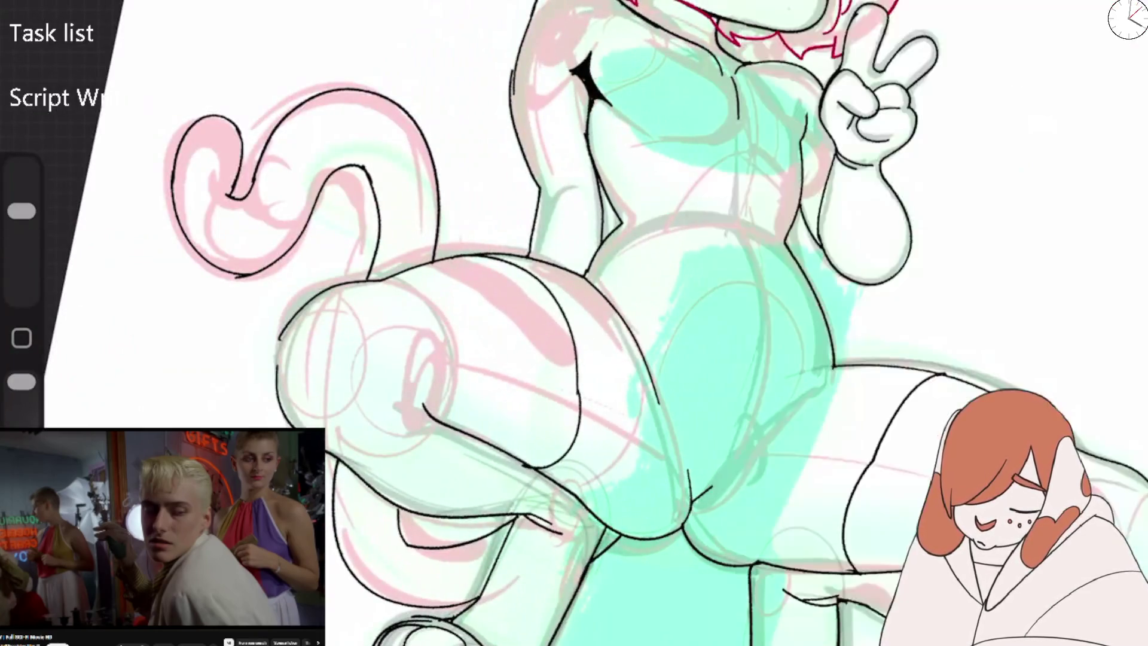
pyautogui.scroll(4, 574, 323)
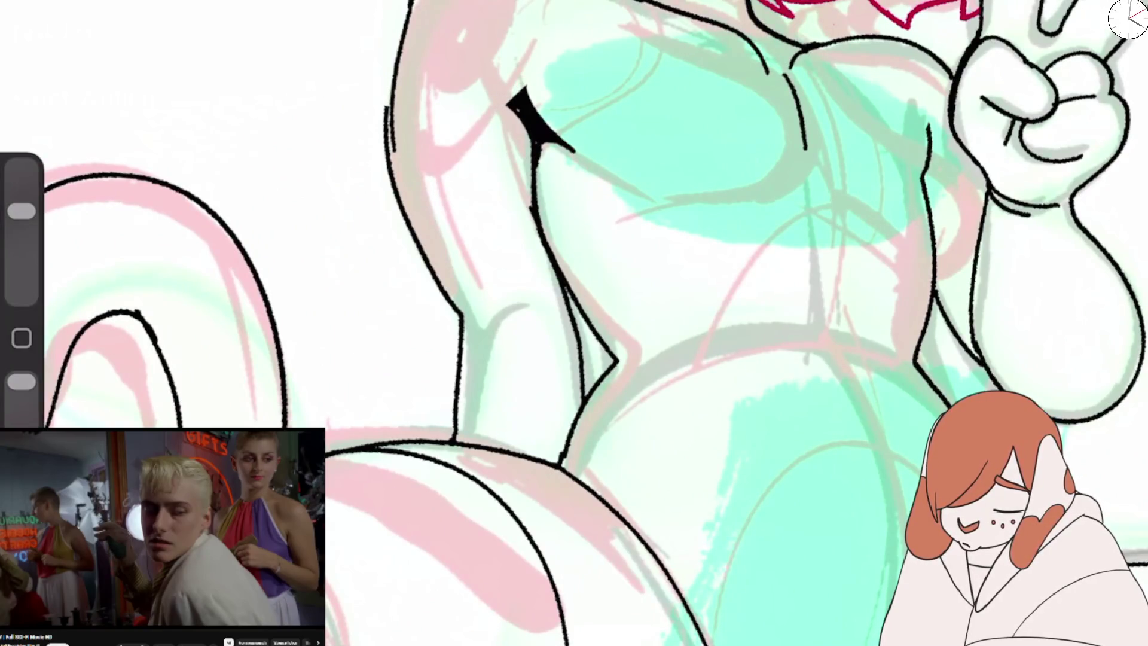
pyautogui.scroll(-2, 574, 323)
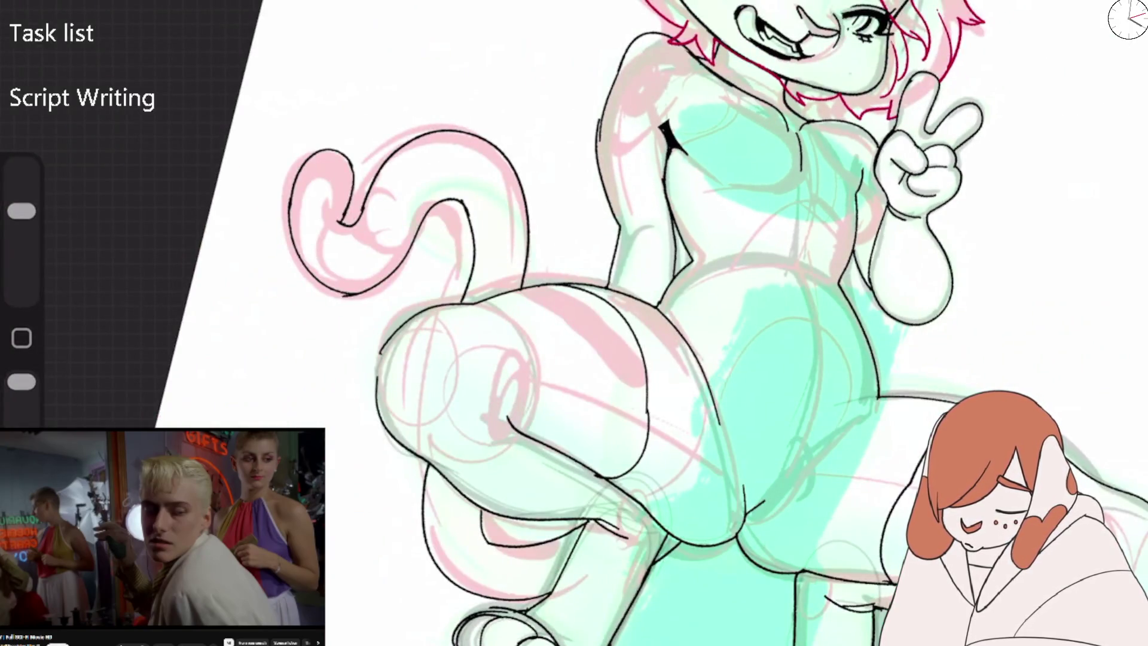
pyautogui.scroll(3, 574, 323)
# Ink a line by the armpit, then undo and erase it back out.
pyautogui.moveTo(559, 165)
pyautogui.mouseDown()
pyautogui.moveTo(484, 238)
pyautogui.moveTo(556, 172)
pyautogui.mouseUp()
pyautogui.scroll(-2, 574, 323)
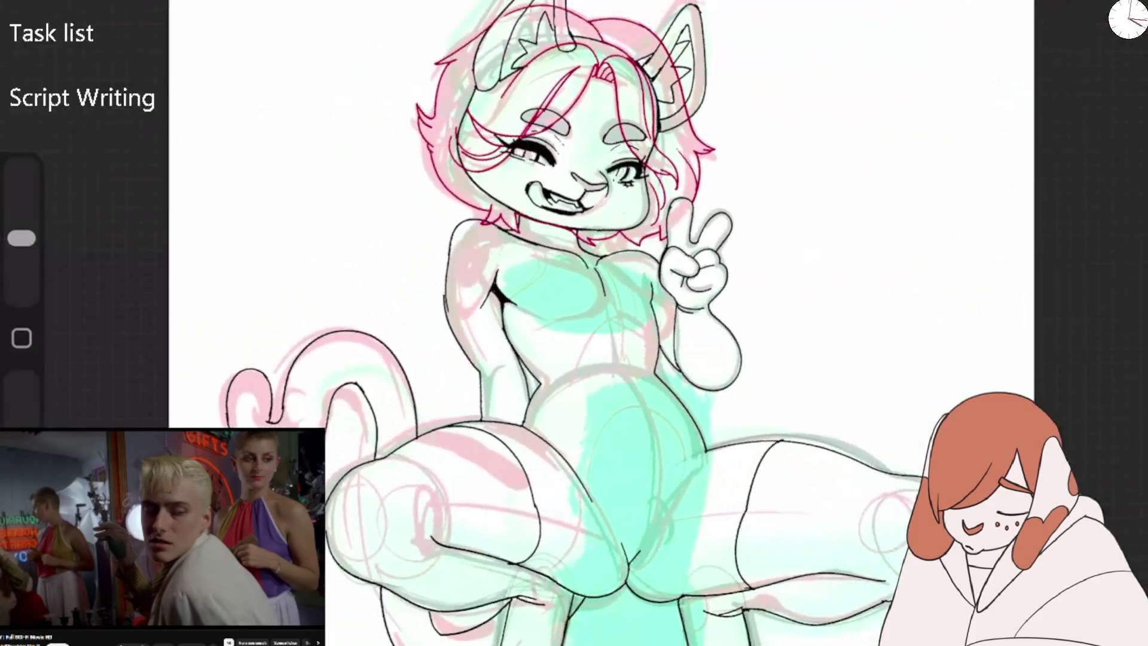
pyautogui.scroll(2, 574, 322)
pyautogui.hotkey('ctrl', 'z')
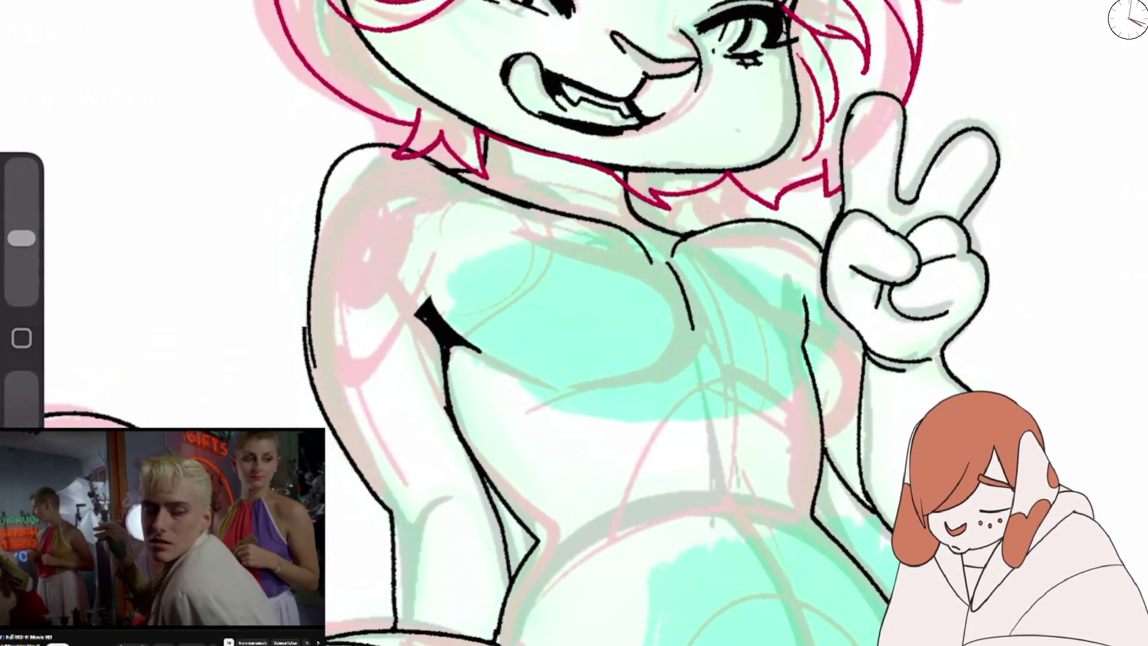
pyautogui.moveTo(431, 257)
pyautogui.mouseDown()
pyautogui.moveTo(393, 333)
pyautogui.moveTo(427, 295)
pyautogui.moveTo(440, 351)
pyautogui.mouseUp()
pyautogui.press('e')
pyautogui.moveTo(431, 260); pyautogui.dragTo(395, 331)
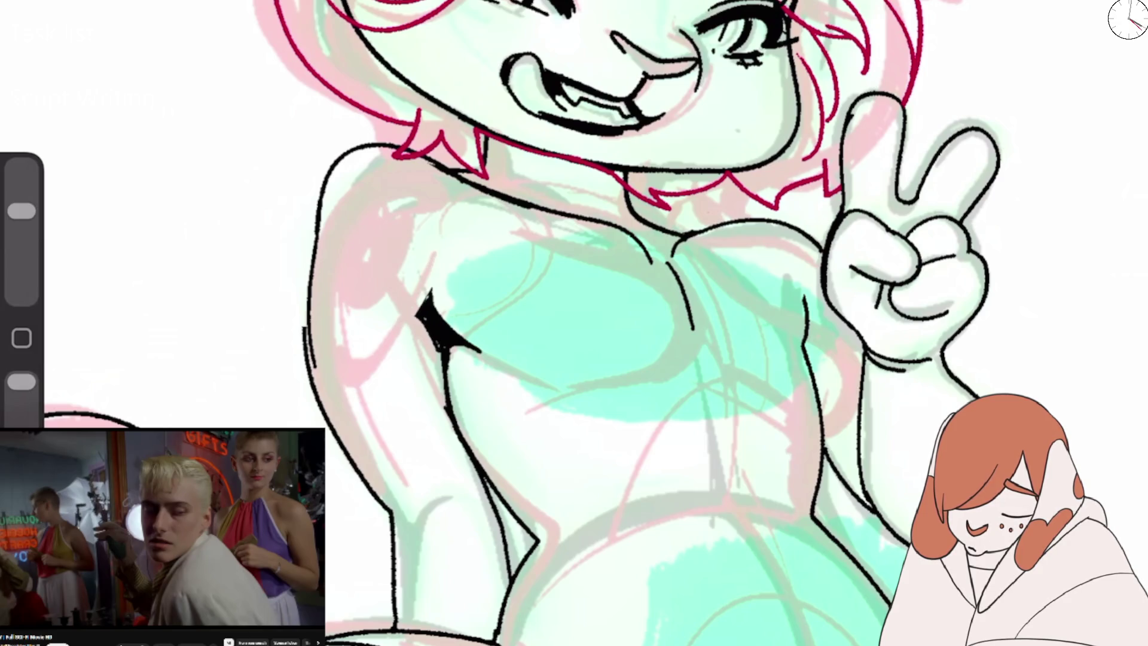
pyautogui.moveTo(427, 290)
pyautogui.mouseDown()
pyautogui.moveTo(445, 329)
pyautogui.moveTo(479, 350)
pyautogui.mouseUp()
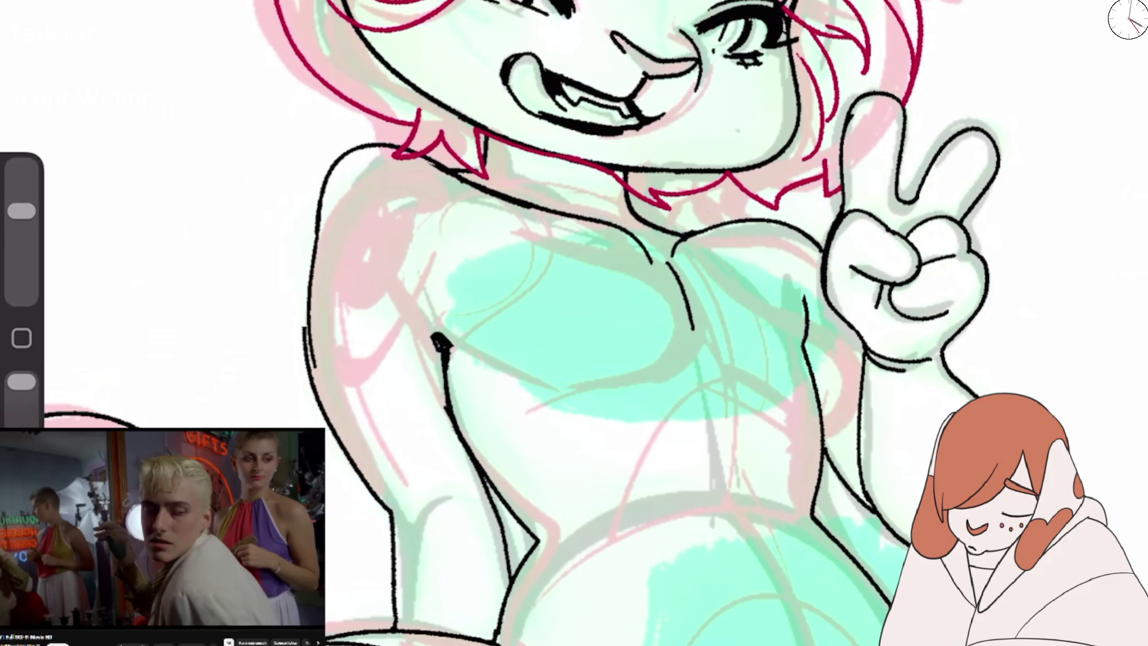
# Draw a black four-pointed sparkle beside the armpit, tidying it with undo and redo.
pyautogui.press('b')
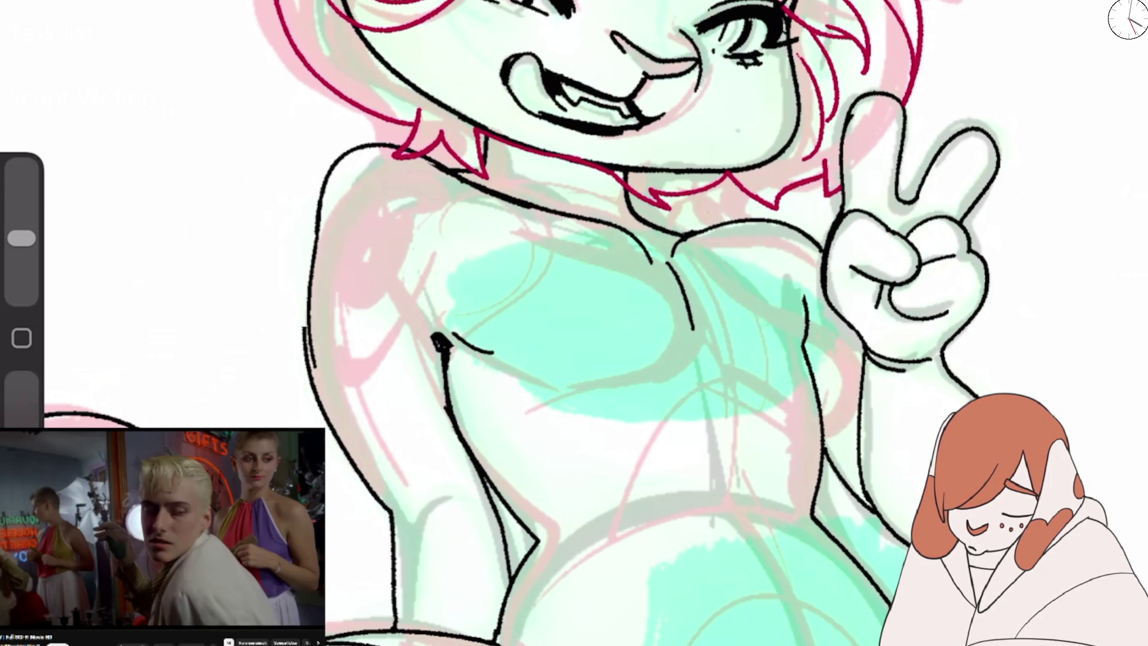
pyautogui.moveTo(434, 336)
pyautogui.mouseDown()
pyautogui.moveTo(472, 348)
pyautogui.moveTo(457, 263)
pyautogui.moveTo(406, 311)
pyautogui.moveTo(424, 297)
pyautogui.moveTo(439, 339)
pyautogui.mouseUp()
pyautogui.scroll(-5, 598, 323)
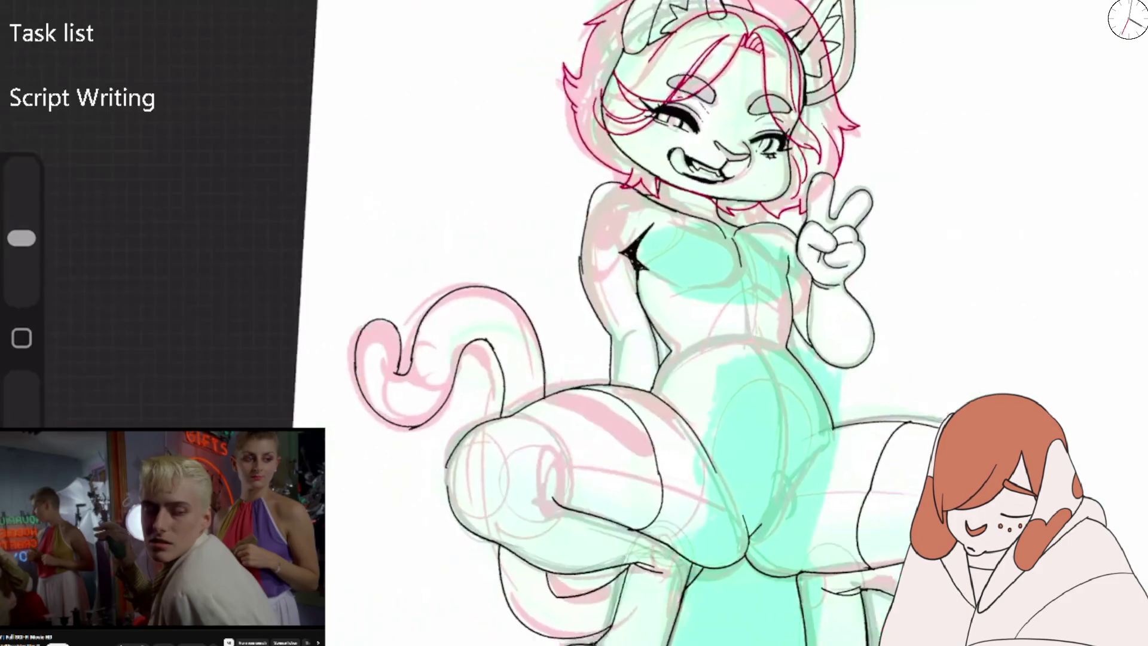
pyautogui.scroll(5, 700, 203)
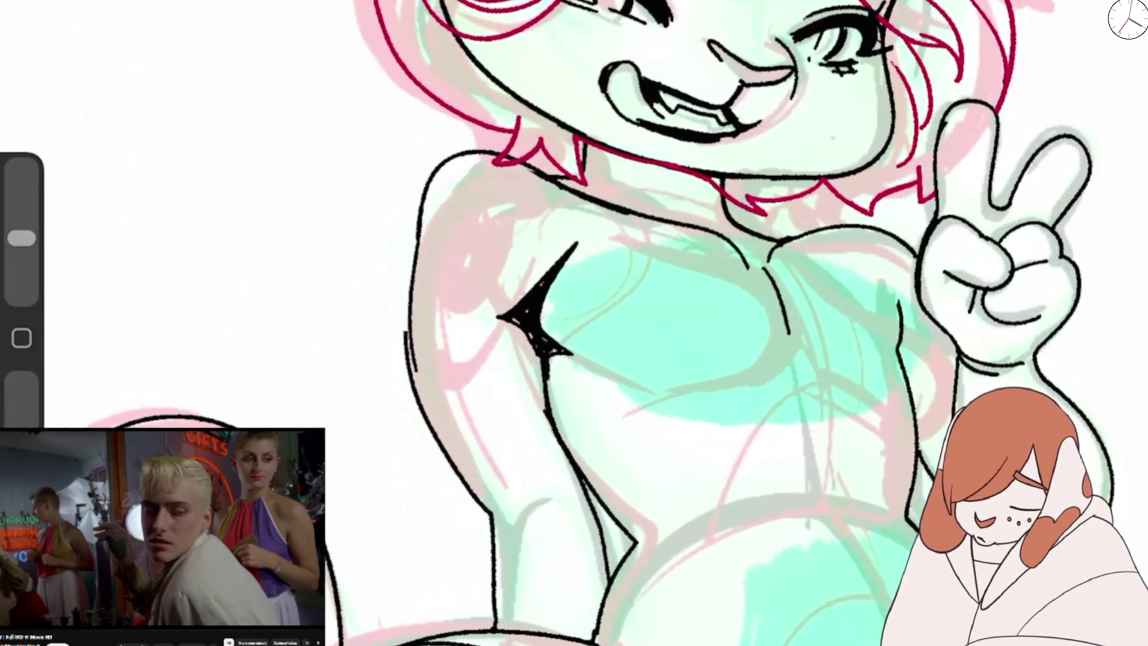
pyautogui.hotkey('ctrl', 'z')
pyautogui.hotkey('ctrl', 'z')
pyautogui.hotkey('ctrl', 'shift', 'z')
pyautogui.hotkey('ctrl', 'shift', 'z')
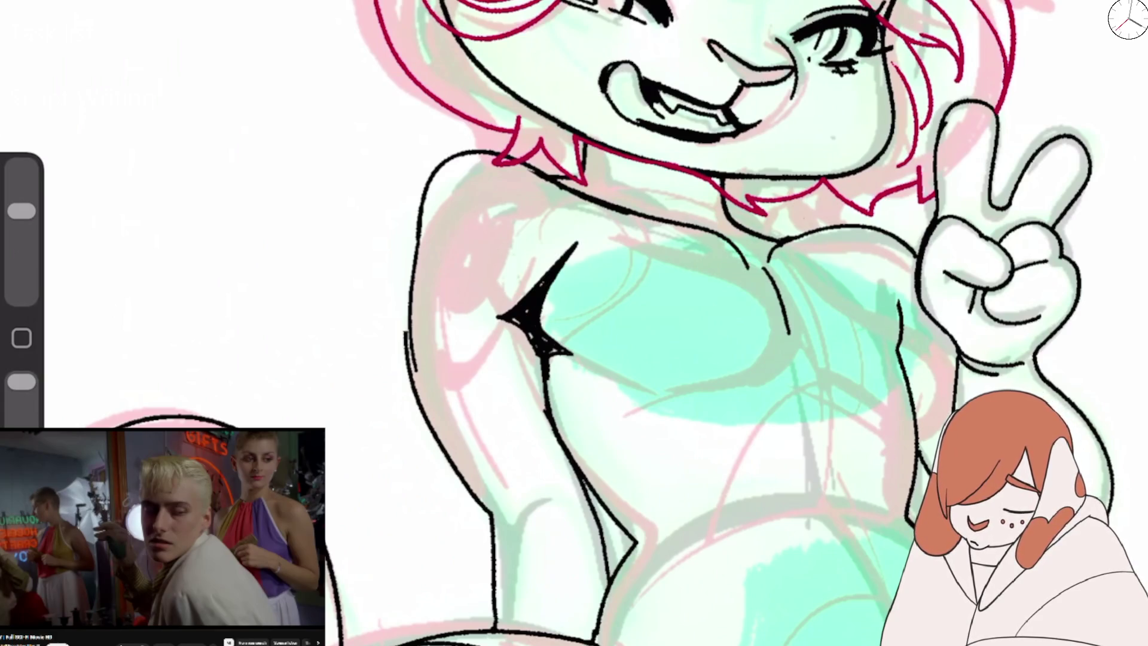
pyautogui.hotkey('ctrl', 'z')
pyautogui.hotkey('ctrl', 'z')
pyautogui.hotkey('ctrl', 'z')
pyautogui.hotkey('ctrl', 'z')
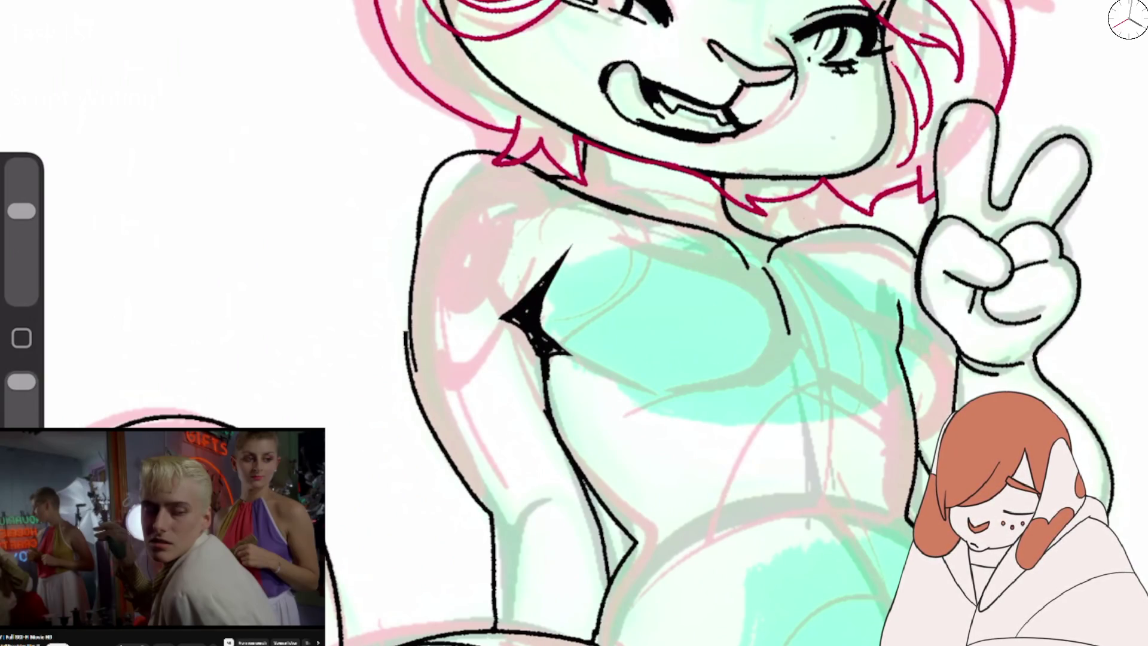
pyautogui.hotkey('ctrl', 'z')
pyautogui.hotkey('ctrl', 'z')
pyautogui.scroll(-5, 700, 323)
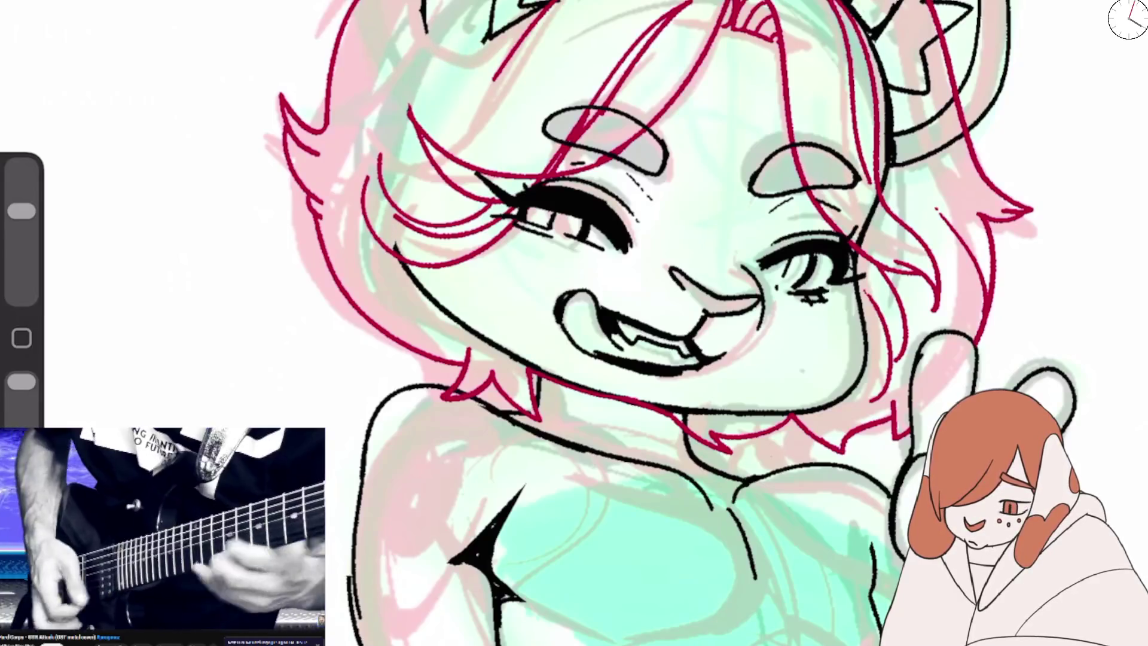
# Outline the face's left edge and the left ear in black ink.
pyautogui.moveTo(22, 210); pyautogui.dragTo(22, 238)
pyautogui.moveTo(403, 275)
pyautogui.mouseDown()
pyautogui.moveTo(449, 77)
pyautogui.moveTo(433, 105)
pyautogui.mouseUp()
pyautogui.moveTo(422, 18)
pyautogui.mouseDown()
pyautogui.moveTo(458, 70)
pyautogui.moveTo(482, 42)
pyautogui.mouseUp()
pyautogui.moveTo(450, 76); pyautogui.dragTo(388, 212)
pyautogui.moveTo(413, 132); pyautogui.dragTo(399, 254)
pyautogui.moveTo(452, 77)
pyautogui.mouseDown()
pyautogui.moveTo(489, 38)
pyautogui.moveTo(456, 78)
pyautogui.mouseUp()
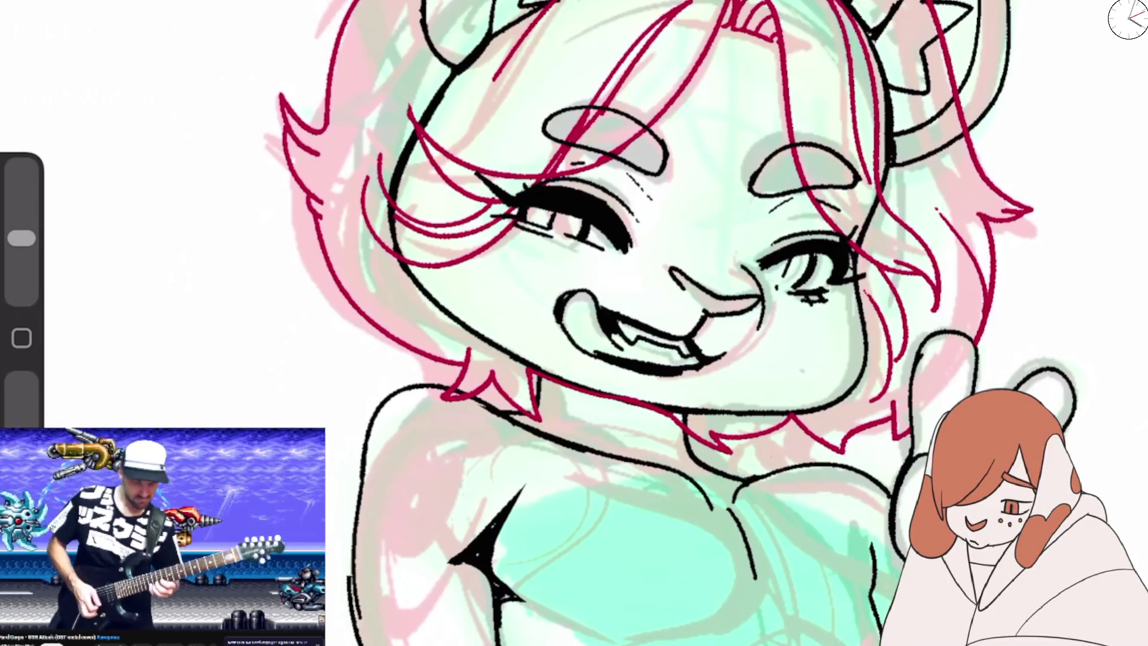
# Resize the brush and remove the stroke along the face's left edge.
pyautogui.scroll(-3, 598, 299)
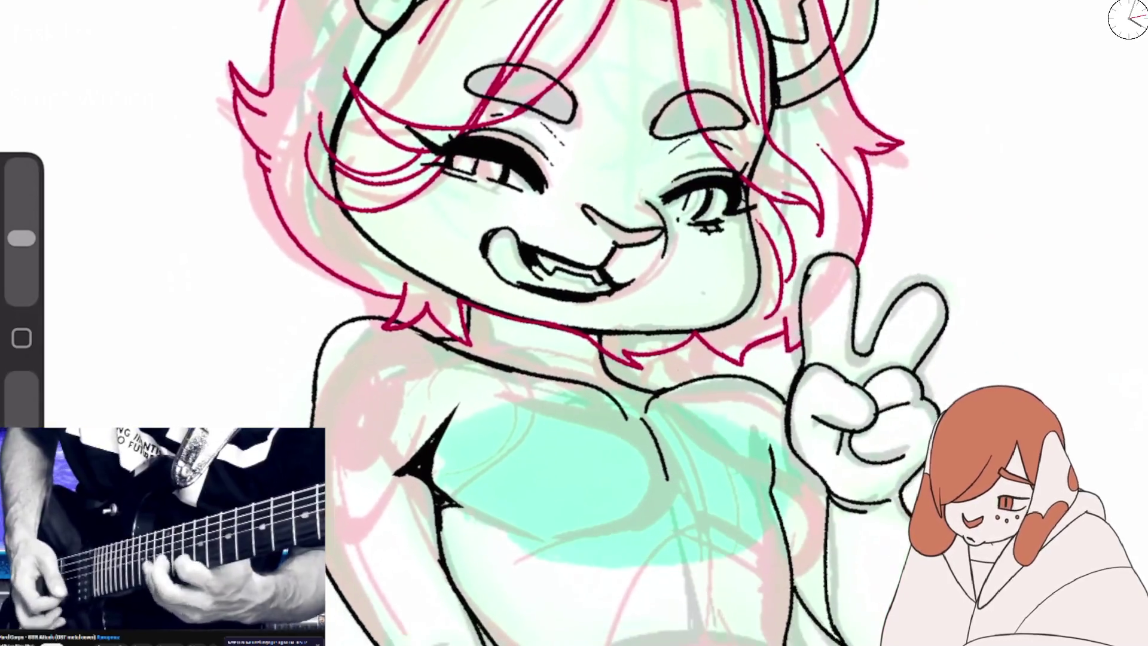
pyautogui.scroll(3, 598, 299)
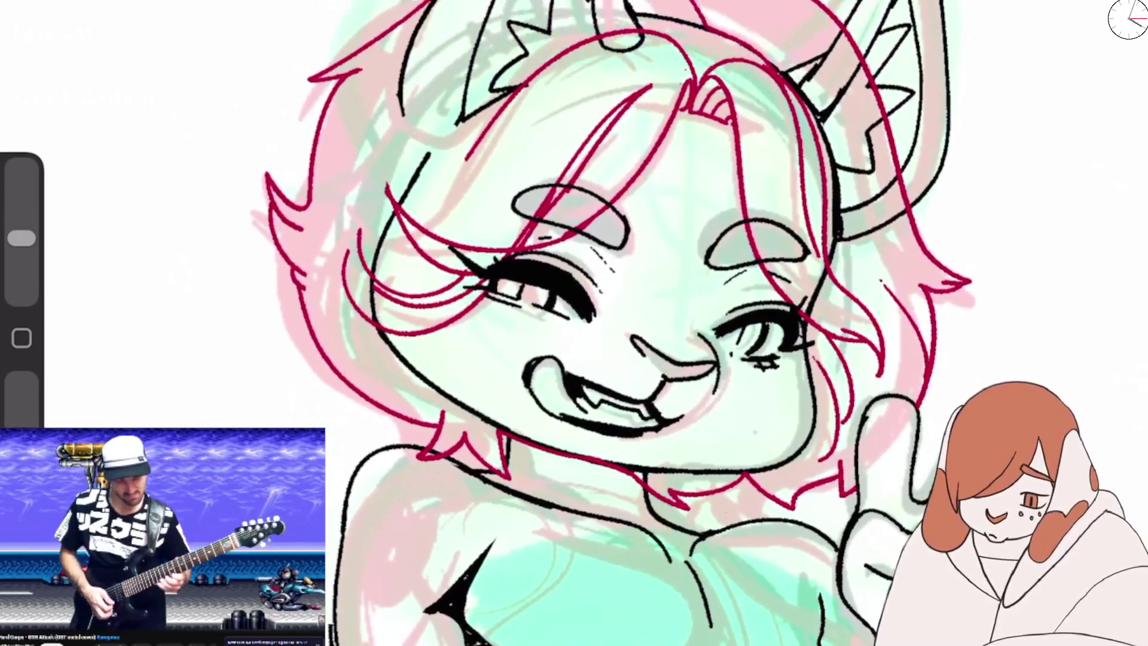
pyautogui.moveTo(21, 238); pyautogui.dragTo(21, 211)
pyautogui.moveTo(429, 157); pyautogui.dragTo(389, 227)
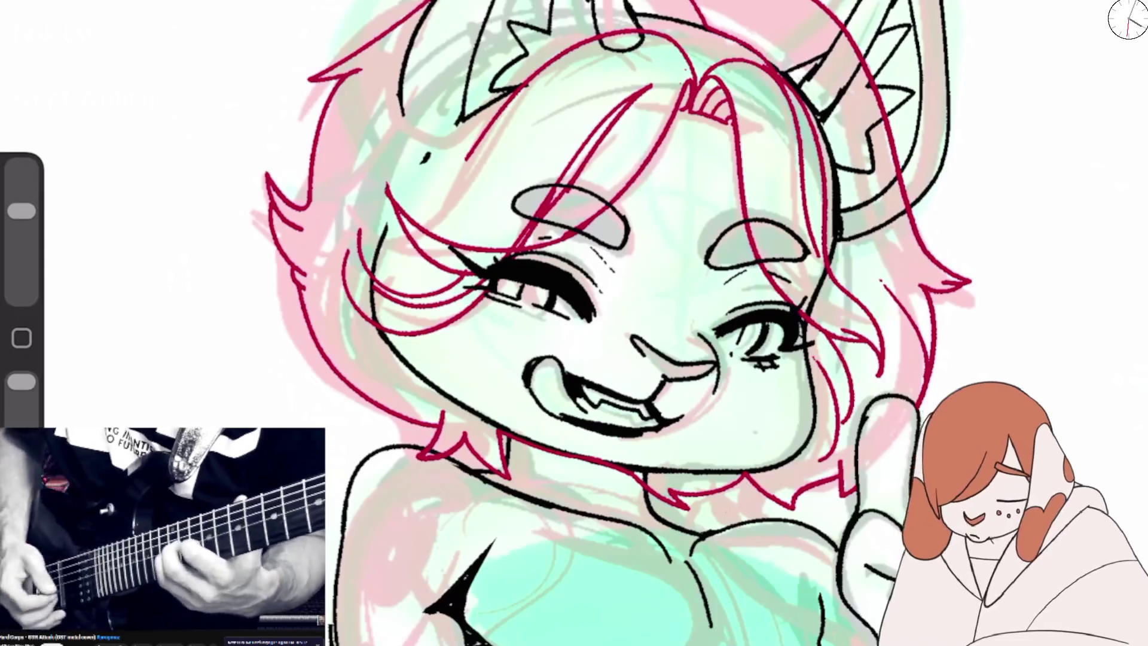
# Ink the ear's lower curve into the face's left outline, then zoom in on face and hand.
pyautogui.scroll(2, 688, 299)
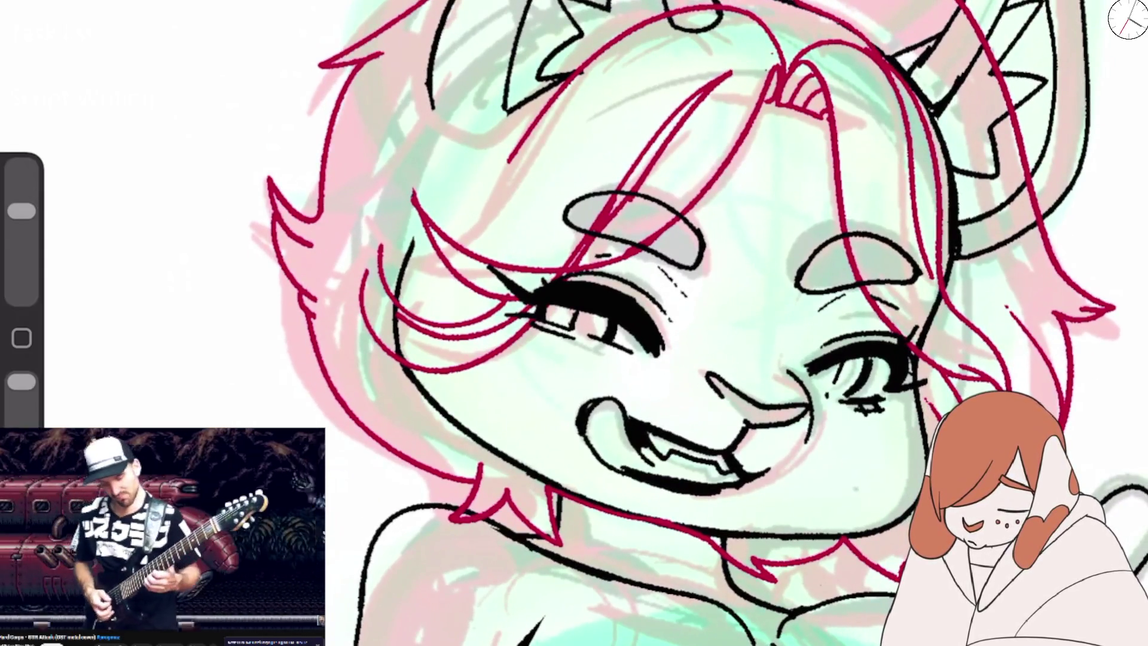
pyautogui.moveTo(22, 211); pyautogui.dragTo(22, 238)
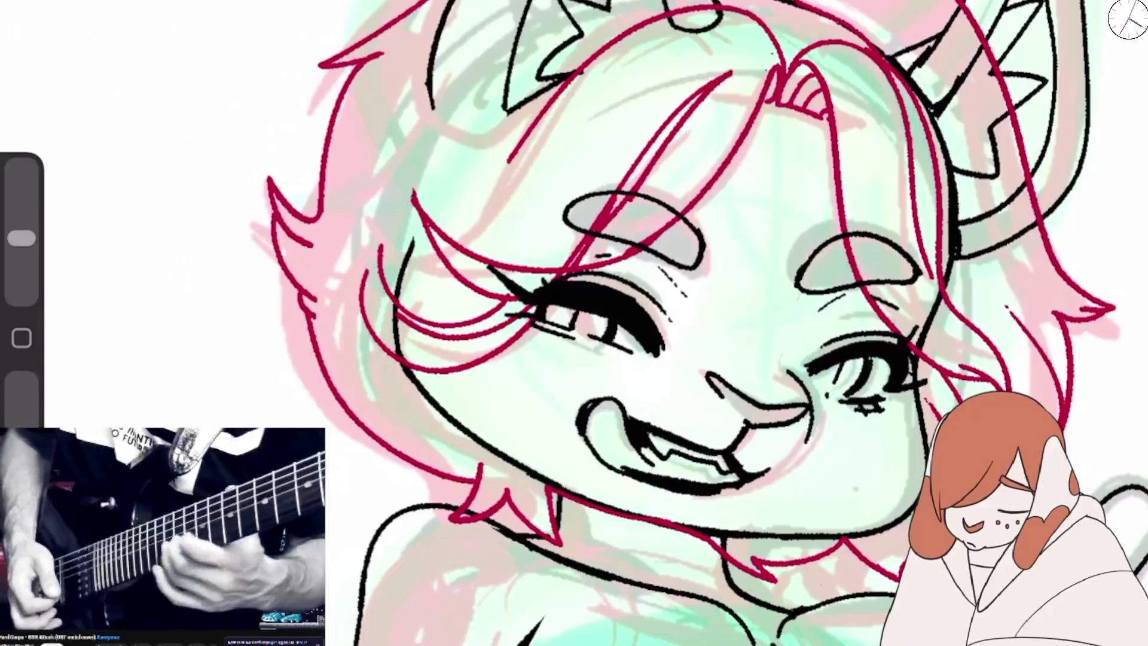
pyautogui.moveTo(432, 71); pyautogui.dragTo(467, 141)
pyautogui.hotkey('ctrl', 'z')
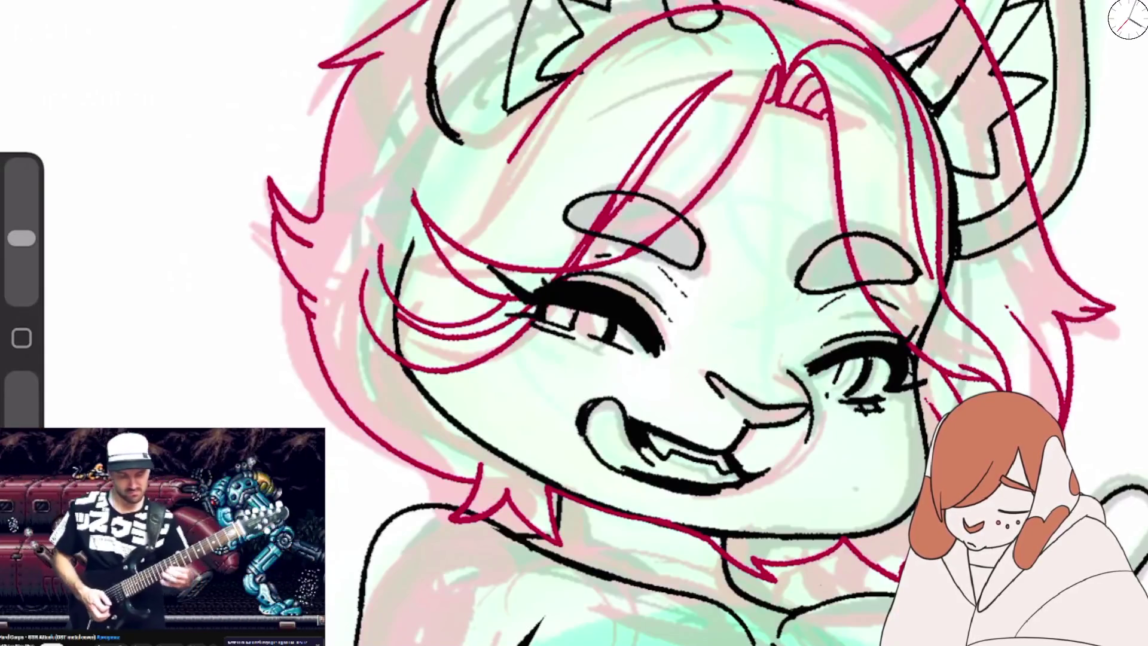
pyautogui.moveTo(431, 78)
pyautogui.mouseDown()
pyautogui.moveTo(470, 149)
pyautogui.moveTo(508, 111)
pyautogui.moveTo(399, 266)
pyautogui.mouseUp()
pyautogui.moveTo(450, 140); pyautogui.dragTo(386, 353)
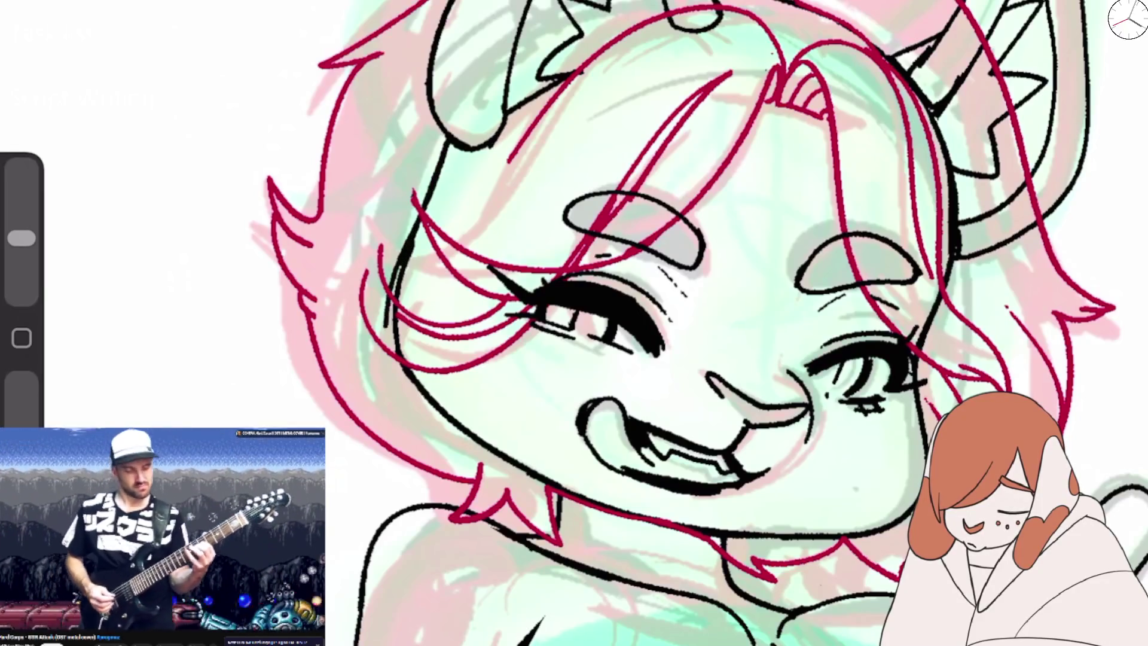
pyautogui.scroll(-5, 574, 323)
pyautogui.scroll(2, 574, 191)
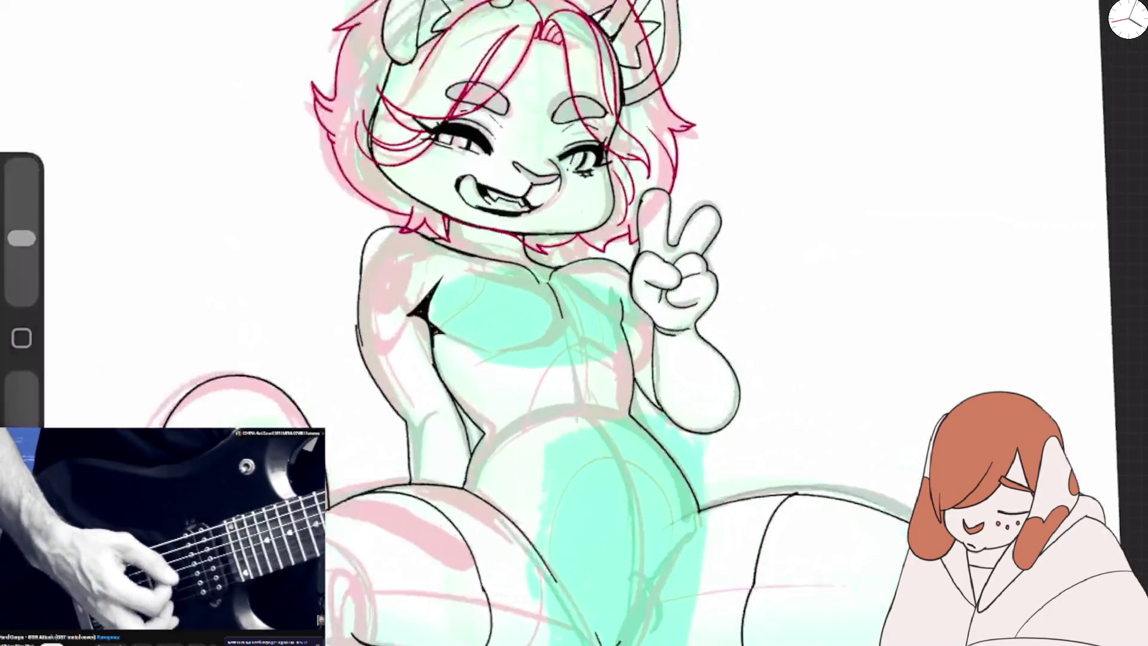
pyautogui.scroll(3, 574, 192)
pyautogui.scroll(1, 574, 191)
pyautogui.moveTo(22, 238); pyautogui.dragTo(22, 211)
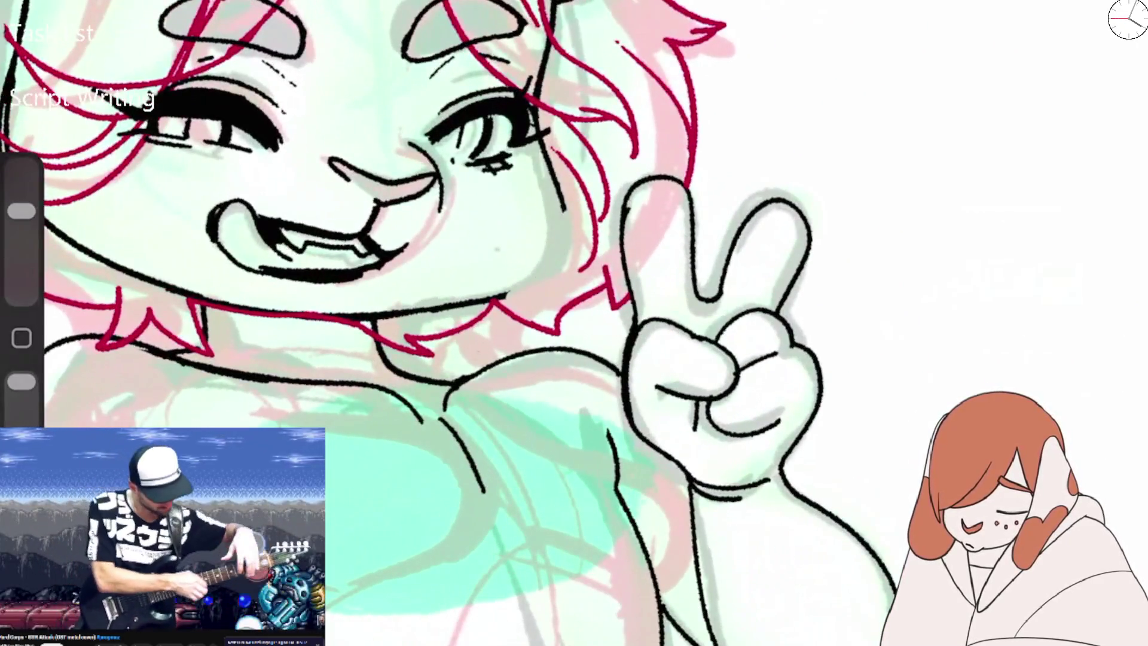
pyautogui.click(18, 9)
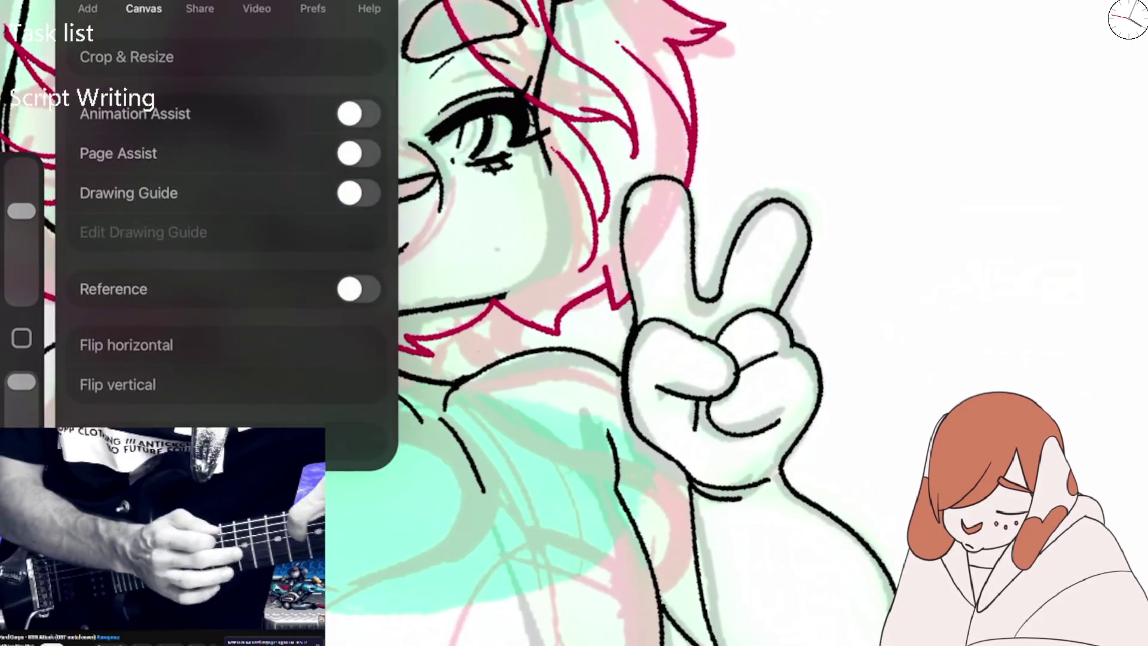
# Flip the drawing horizontally.
pyautogui.click(90, 341)
pyautogui.click(657, 323)
pyautogui.scroll(2, 658, 299)
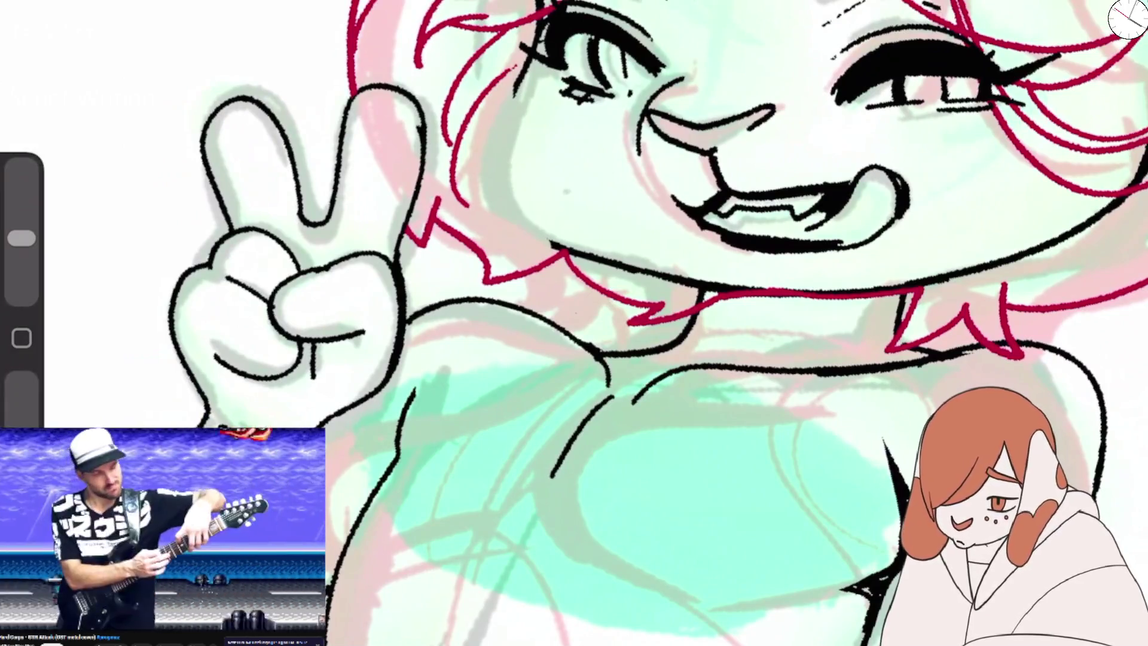
# Ink contour lines down the left cheek, undoing the misplaced strokes.
pyautogui.moveTo(513, 67); pyautogui.dragTo(556, 239)
pyautogui.scroll(2, 574, 323)
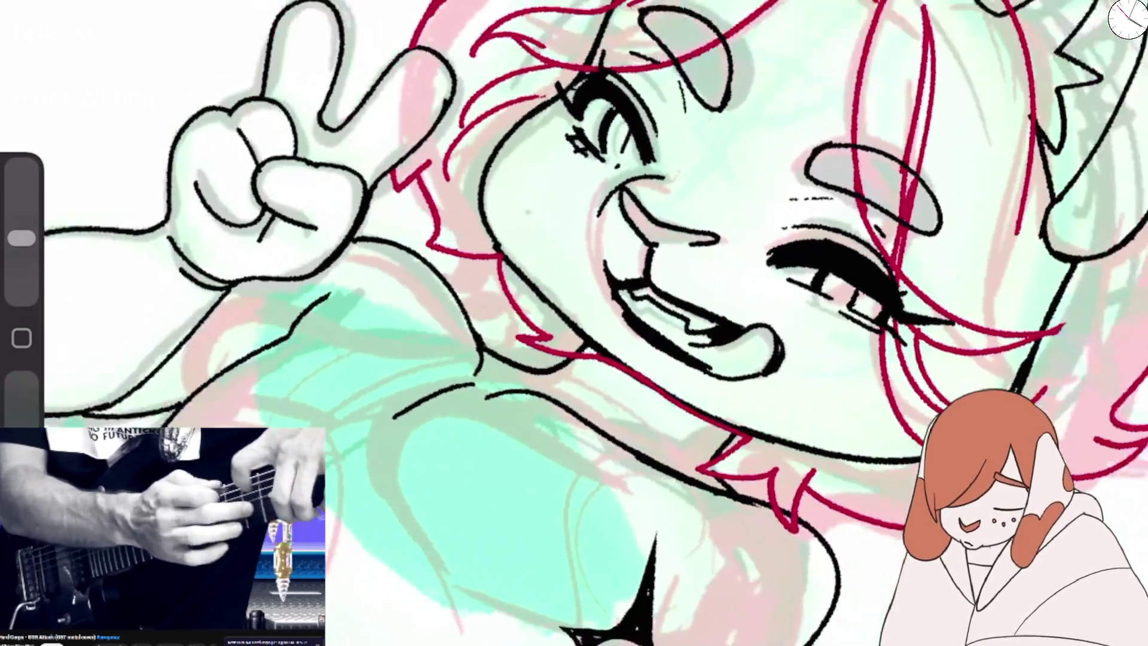
pyautogui.scroll(2, 574, 323)
pyautogui.moveTo(22, 238)
pyautogui.mouseDown()
pyautogui.moveTo(22, 211)
pyautogui.moveTo(21, 238)
pyautogui.mouseUp()
pyautogui.moveTo(510, 78); pyautogui.dragTo(470, 278)
pyautogui.moveTo(461, 110)
pyautogui.mouseDown()
pyautogui.moveTo(458, 275)
pyautogui.moveTo(523, 69)
pyautogui.moveTo(472, 296)
pyautogui.mouseUp()
pyautogui.hotkey('ctrl', 'z')
pyautogui.hotkey('ctrl', 'z')
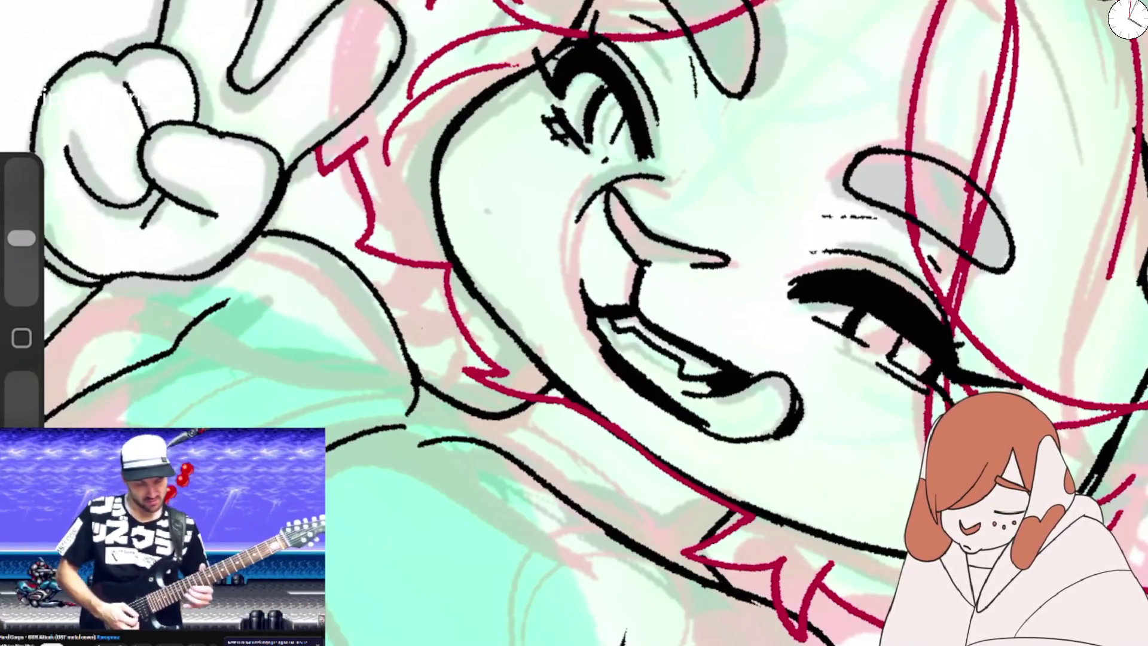
pyautogui.moveTo(479, 230)
pyautogui.mouseDown()
pyautogui.moveTo(448, 293)
pyautogui.moveTo(536, 354)
pyautogui.mouseUp()
# Ink a line along the raised arm's edge, then return to the iPad home screen.
pyautogui.scroll(-5, 574, 323)
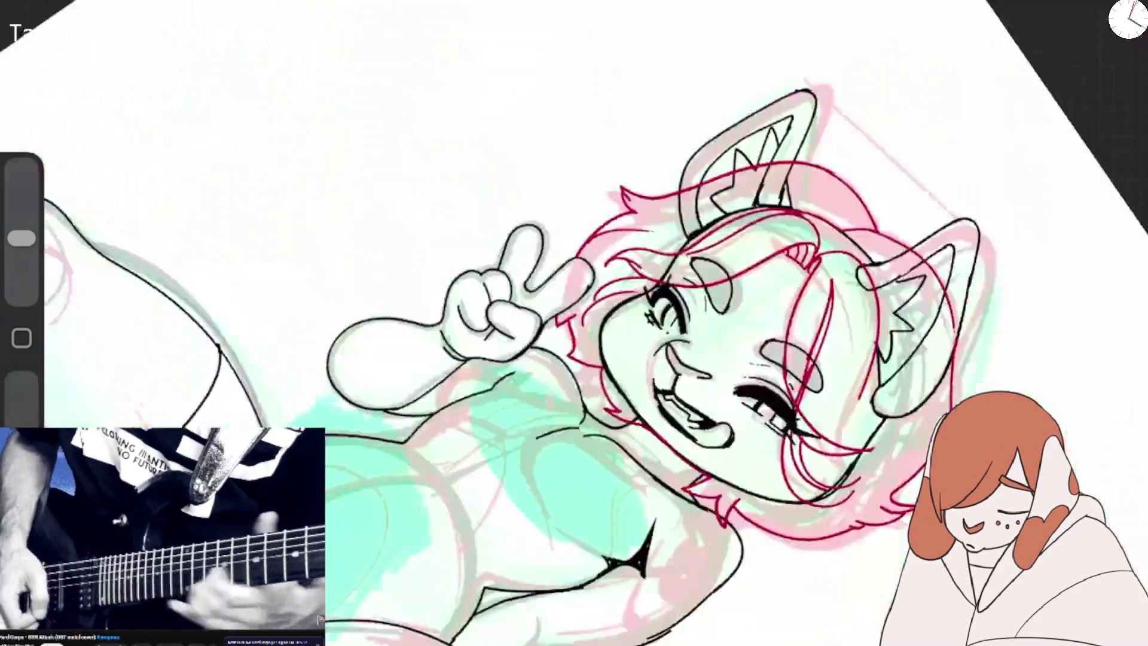
pyautogui.moveTo(598, 323)
pyautogui.mouseDown()
pyautogui.moveTo(538, 239)
pyautogui.moveTo(574, 323)
pyautogui.mouseUp()
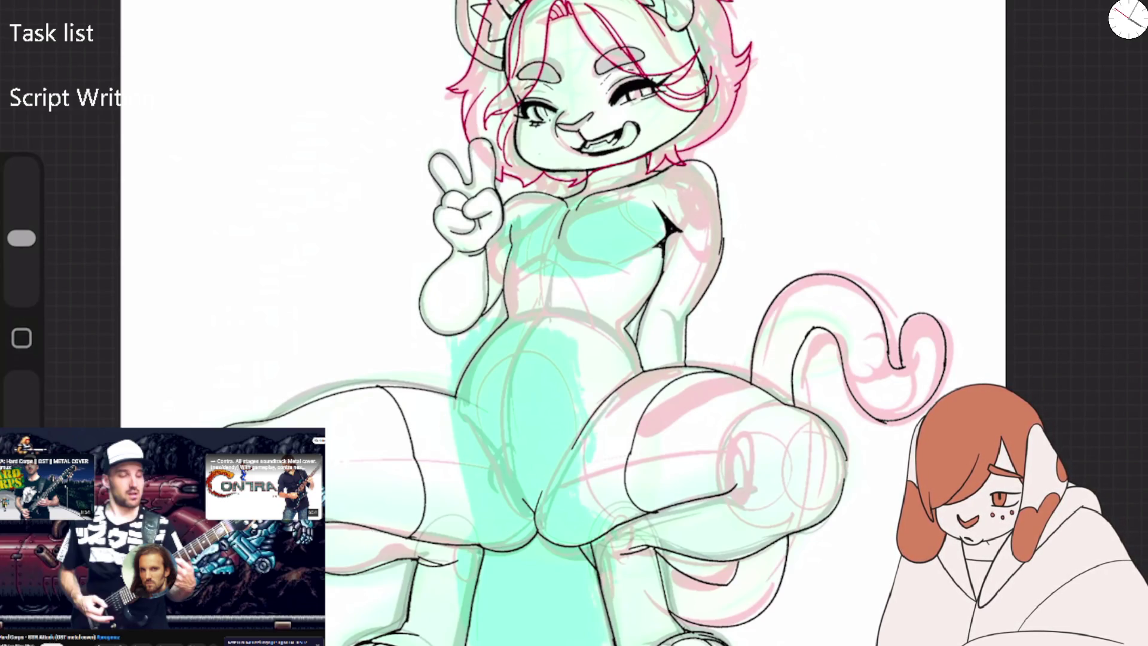
pyautogui.scroll(5, 568, 538)
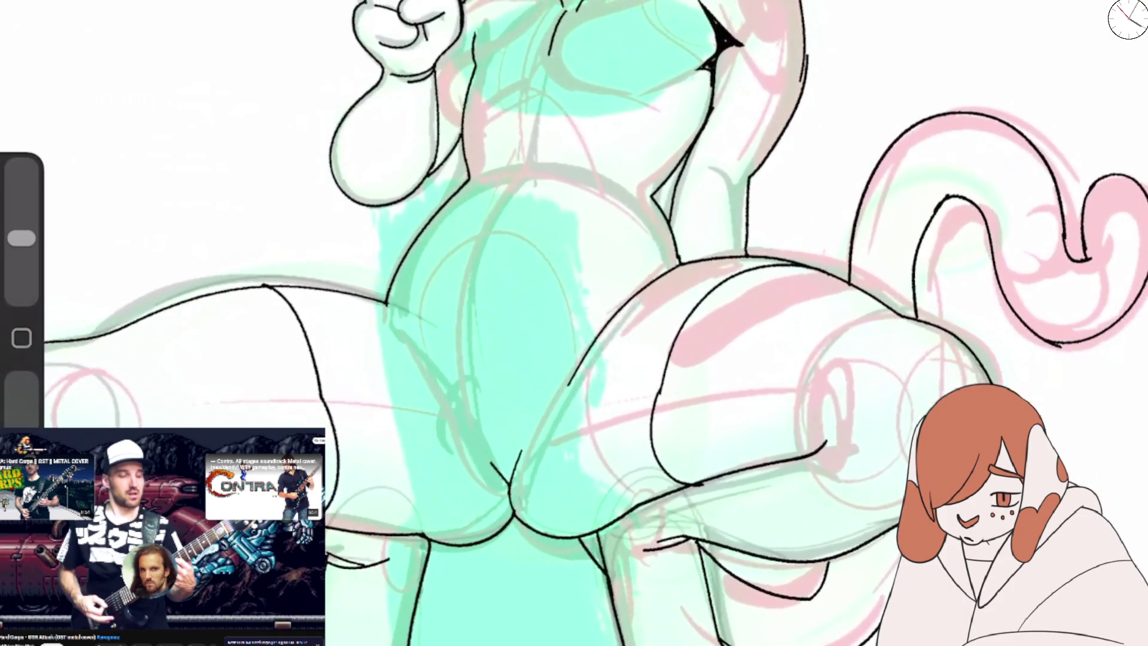
pyautogui.moveTo(482, 19); pyautogui.dragTo(475, 84)
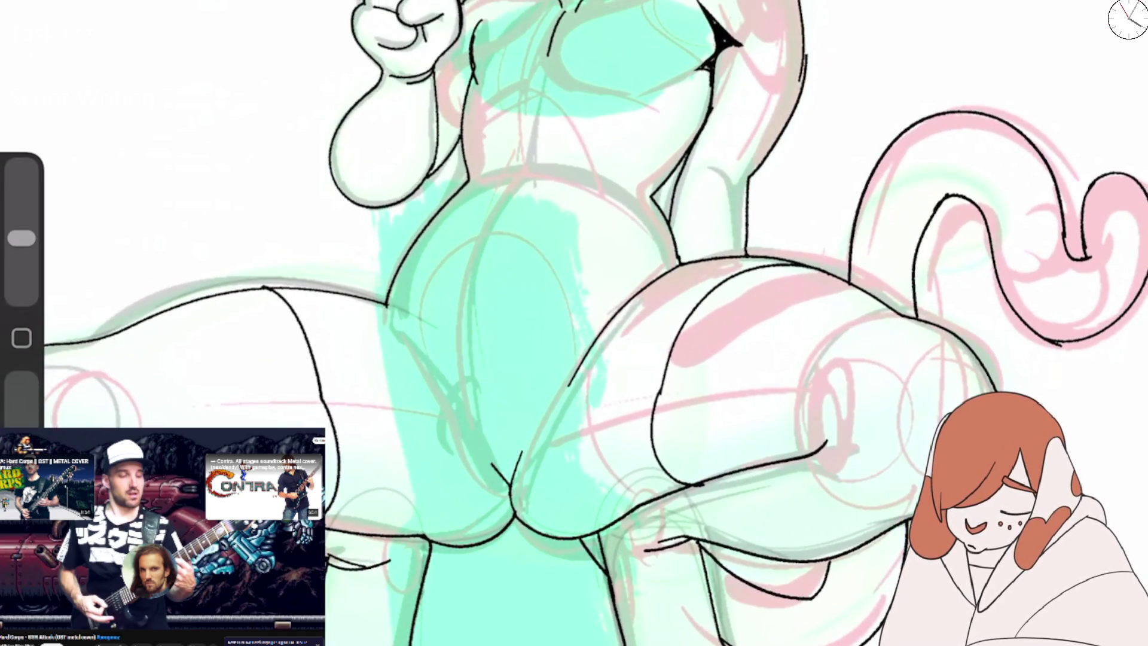
pyautogui.moveTo(479, 23); pyautogui.dragTo(477, 82)
pyautogui.scroll(-5, 598, 269)
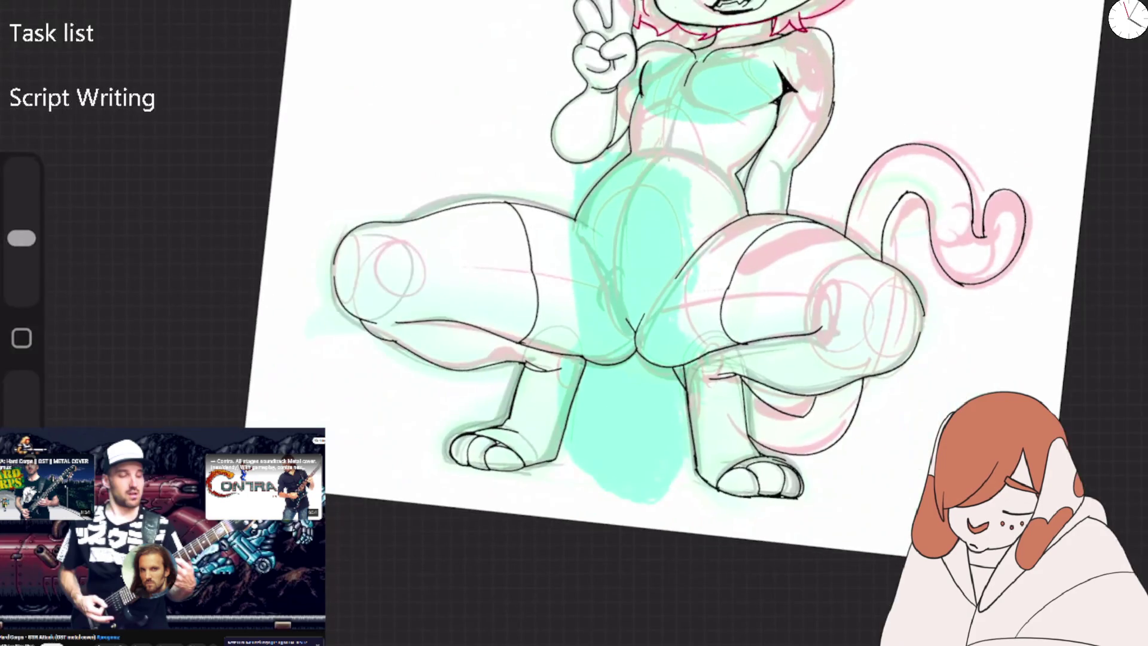
pyautogui.scroll(-3, 693, 218)
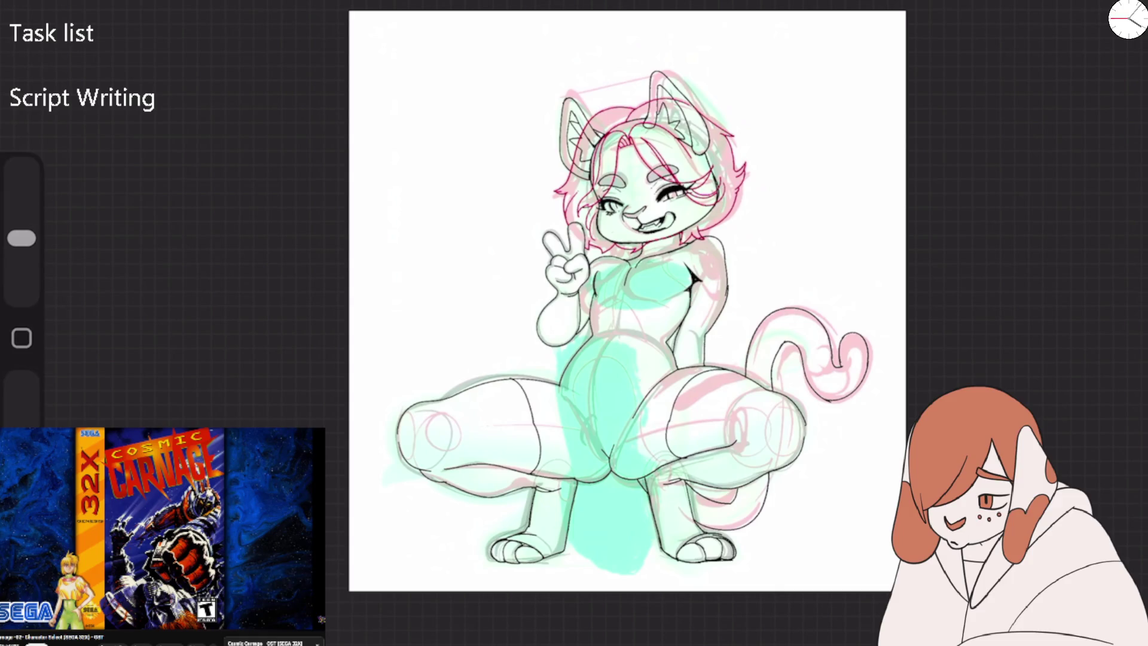
pyautogui.press('super+h')
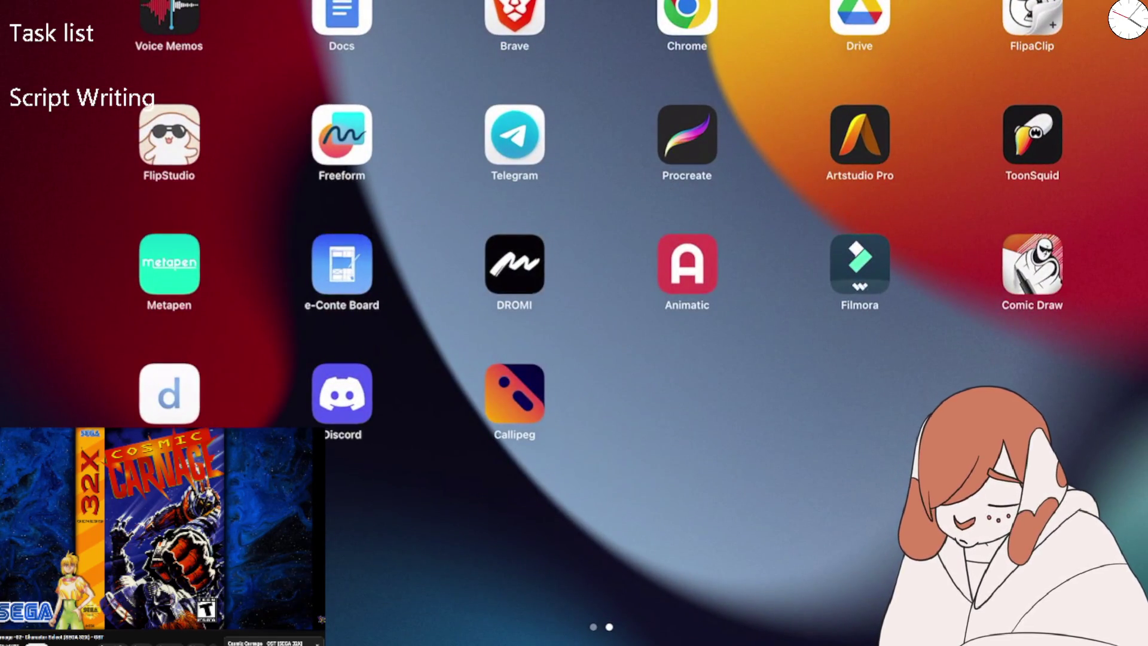
pyautogui.click(514, 264)
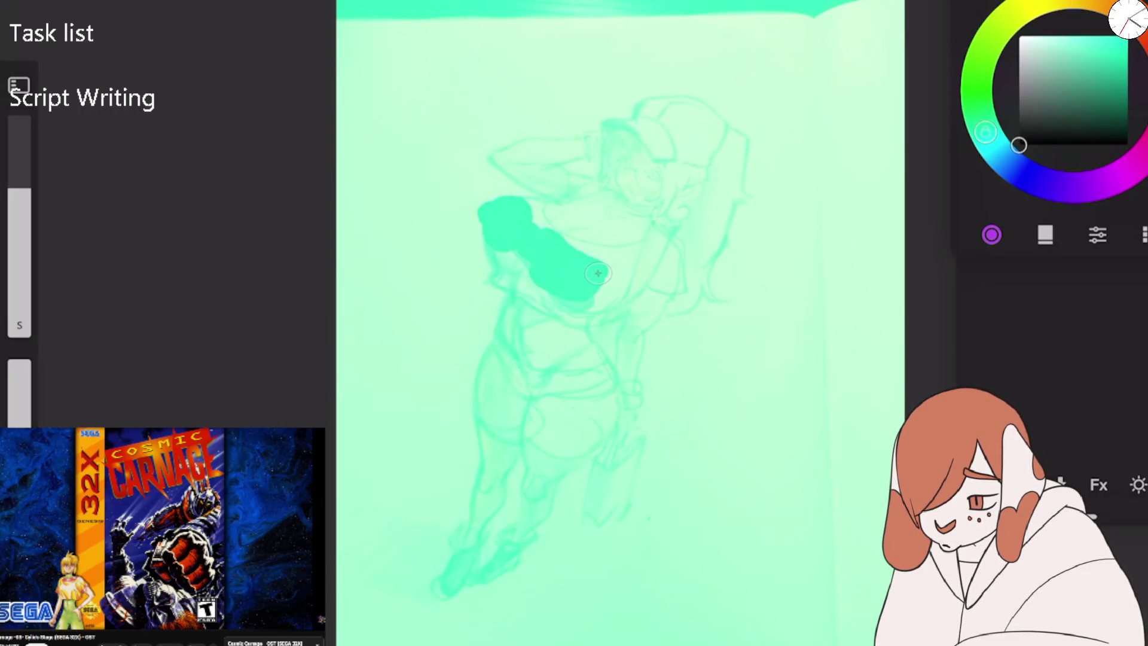
pyautogui.scroll(-3, 164, 536)
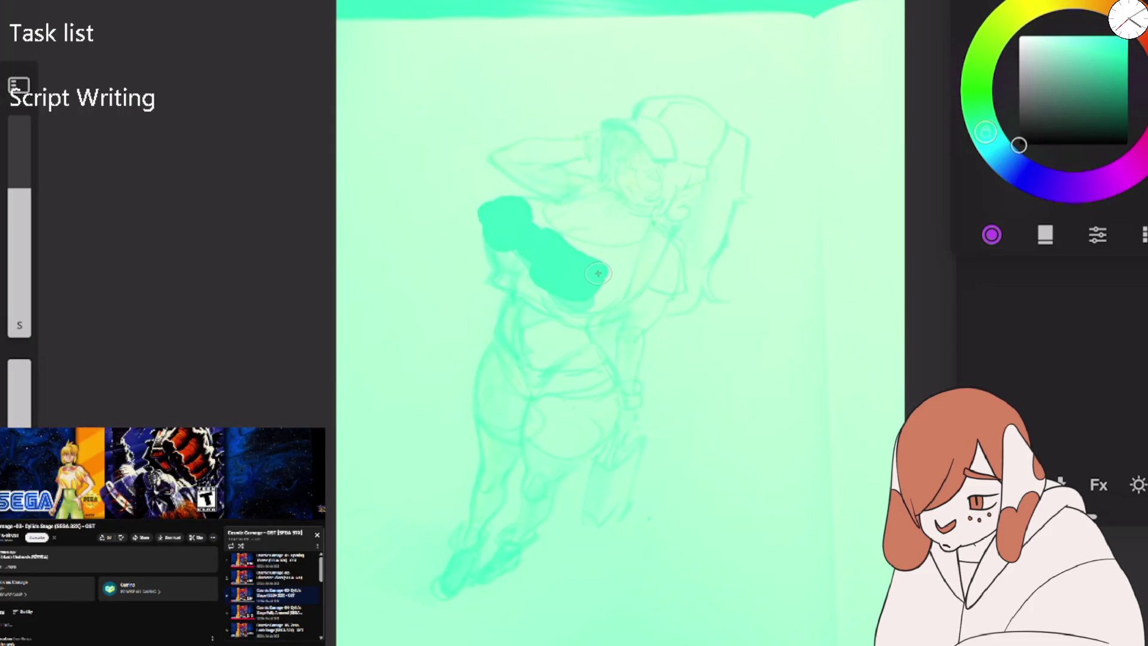
pyautogui.scroll(3, 163, 537)
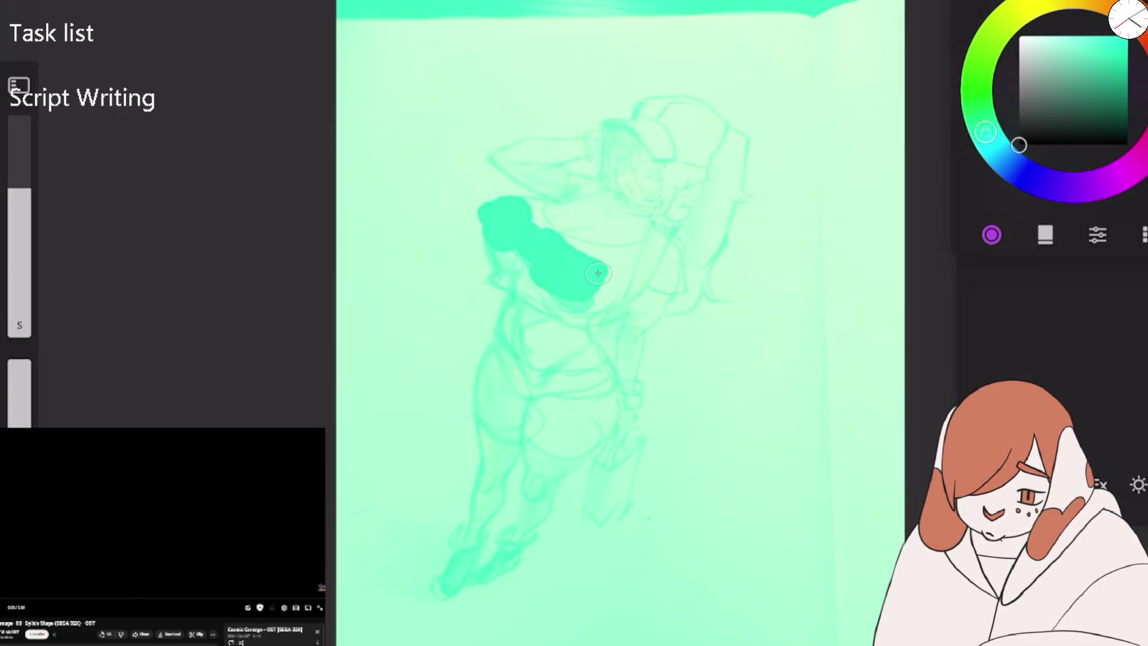
pyautogui.scroll(-2, 163, 537)
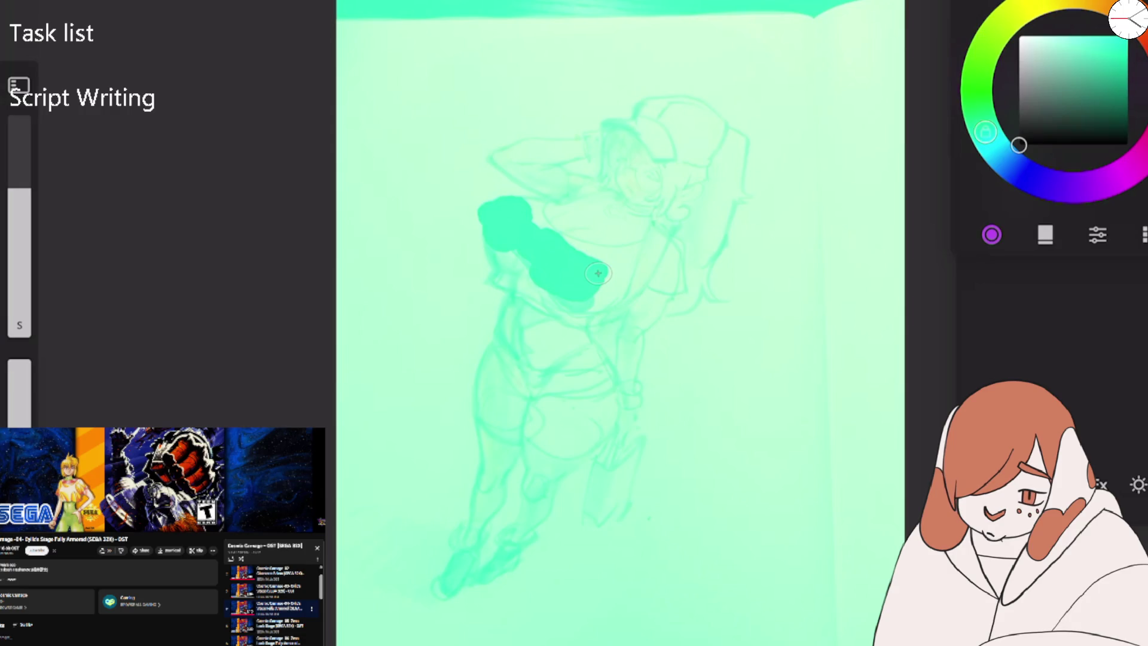
pyautogui.scroll(2, 163, 537)
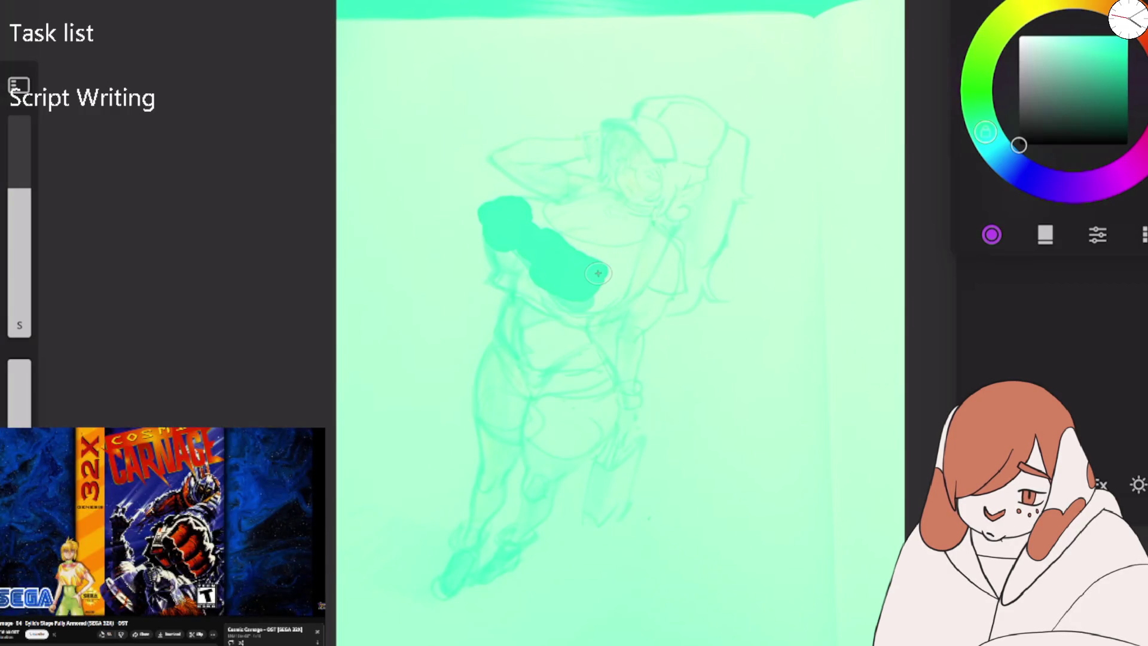
pyautogui.scroll(-2, 163, 536)
pyautogui.scroll(-1, 164, 536)
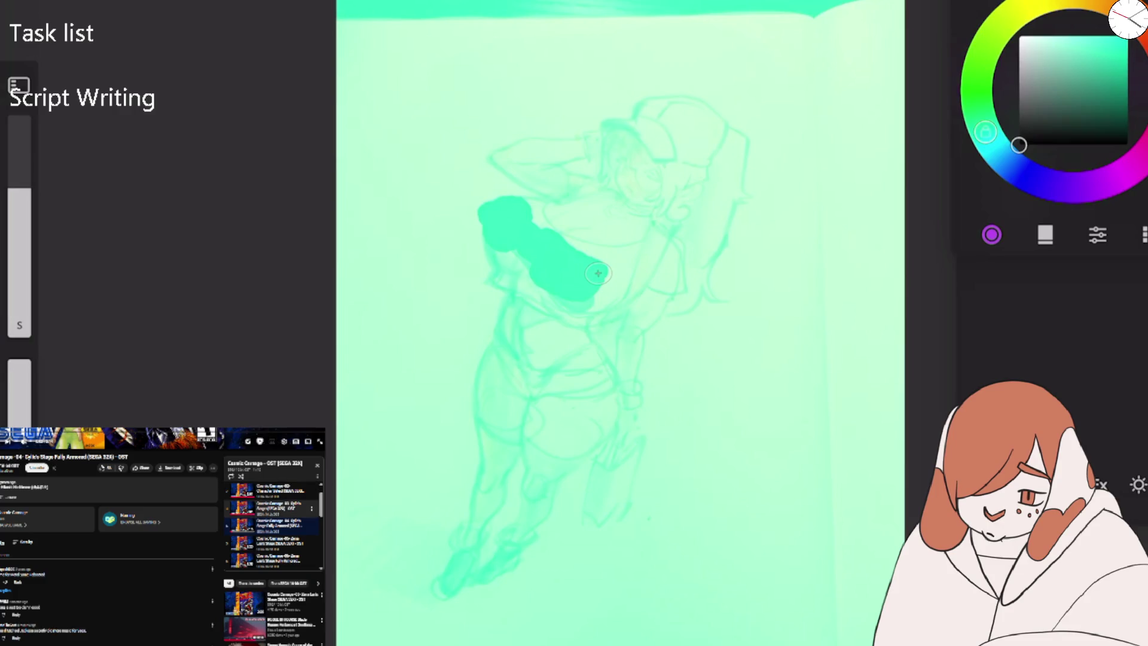
pyautogui.scroll(-1, 273, 526)
pyautogui.scroll(-1, 273, 527)
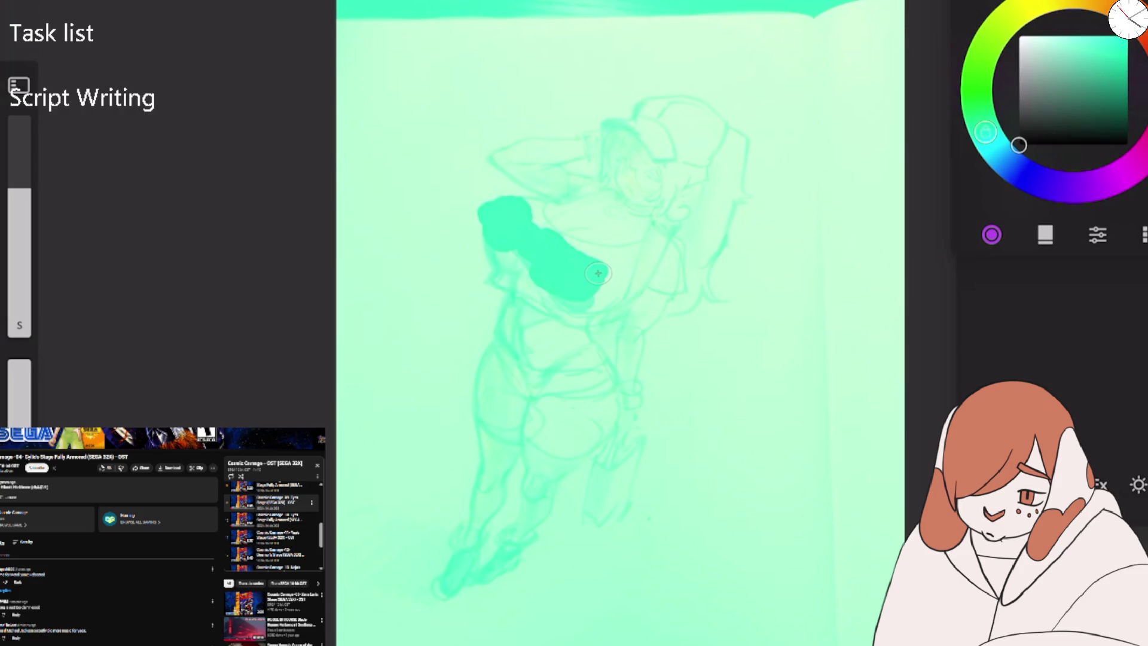
pyautogui.scroll(5, 163, 536)
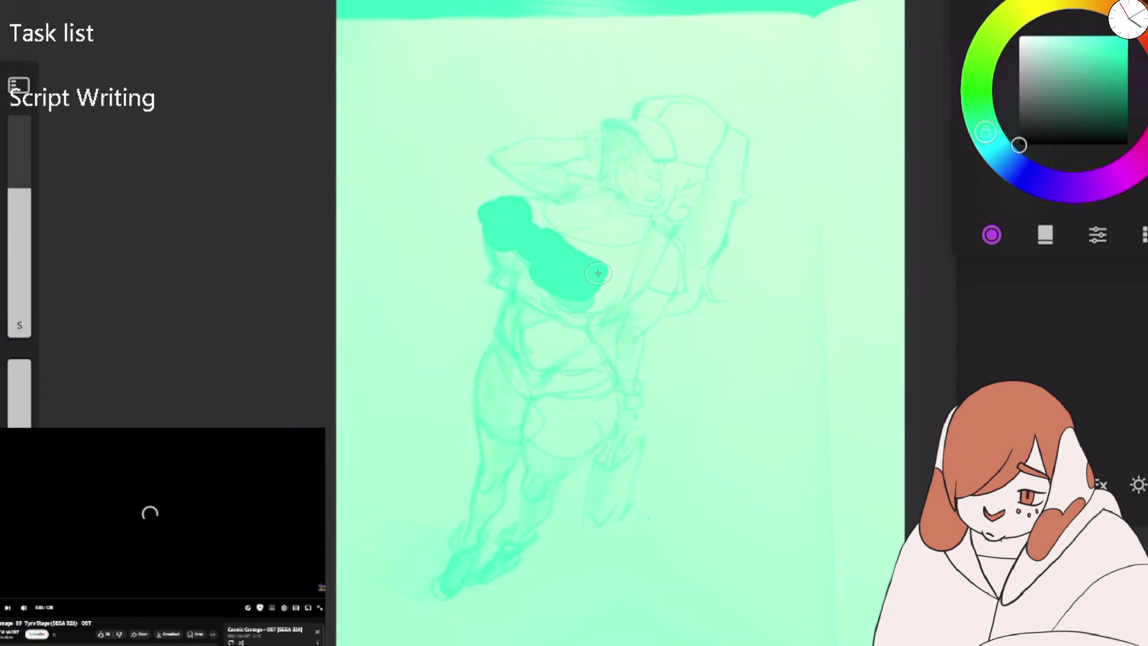
pyautogui.scroll(-2, 163, 536)
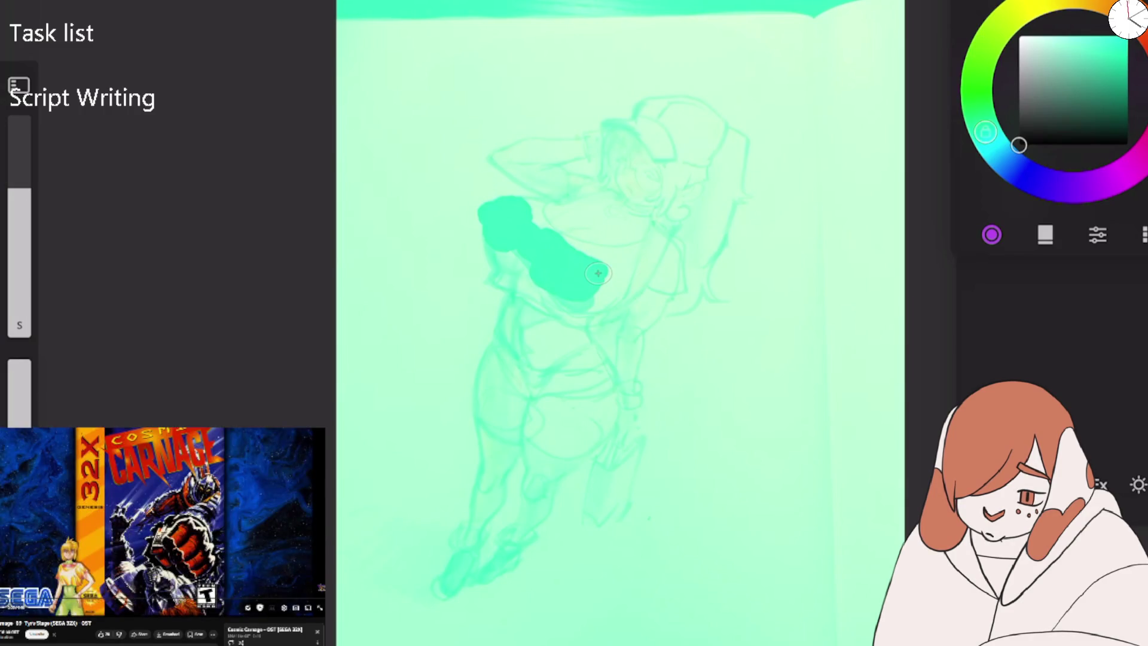
pyautogui.scroll(-2, 163, 537)
pyautogui.scroll(-2, 163, 536)
pyautogui.scroll(-1, 272, 580)
pyautogui.scroll(-2, 272, 580)
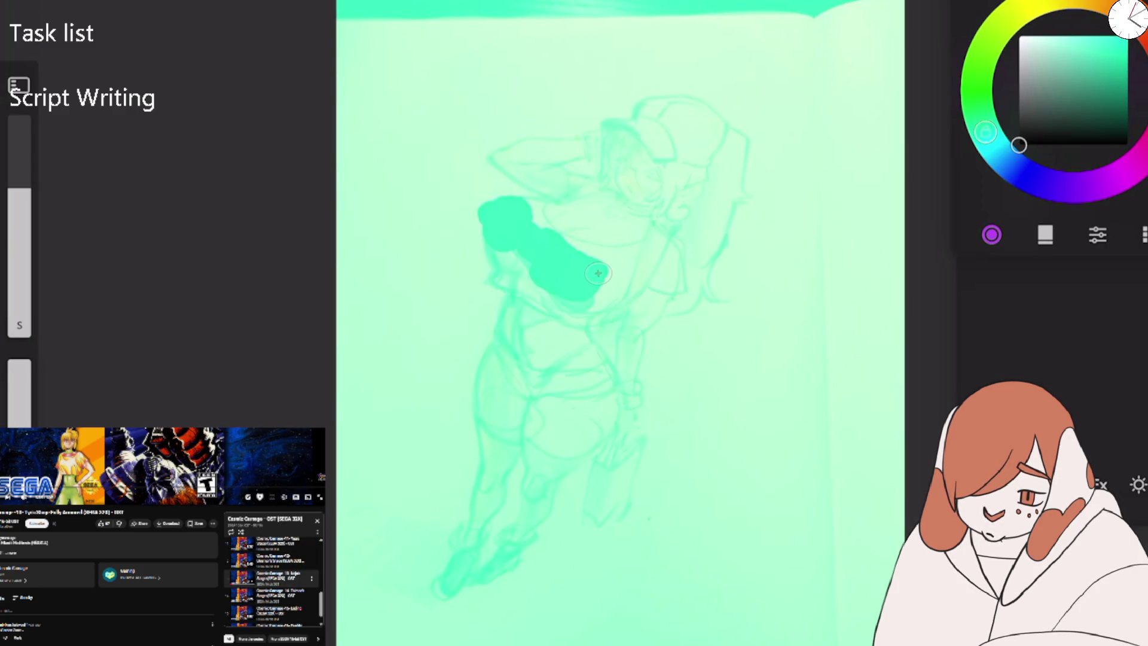
pyautogui.scroll(4, 163, 537)
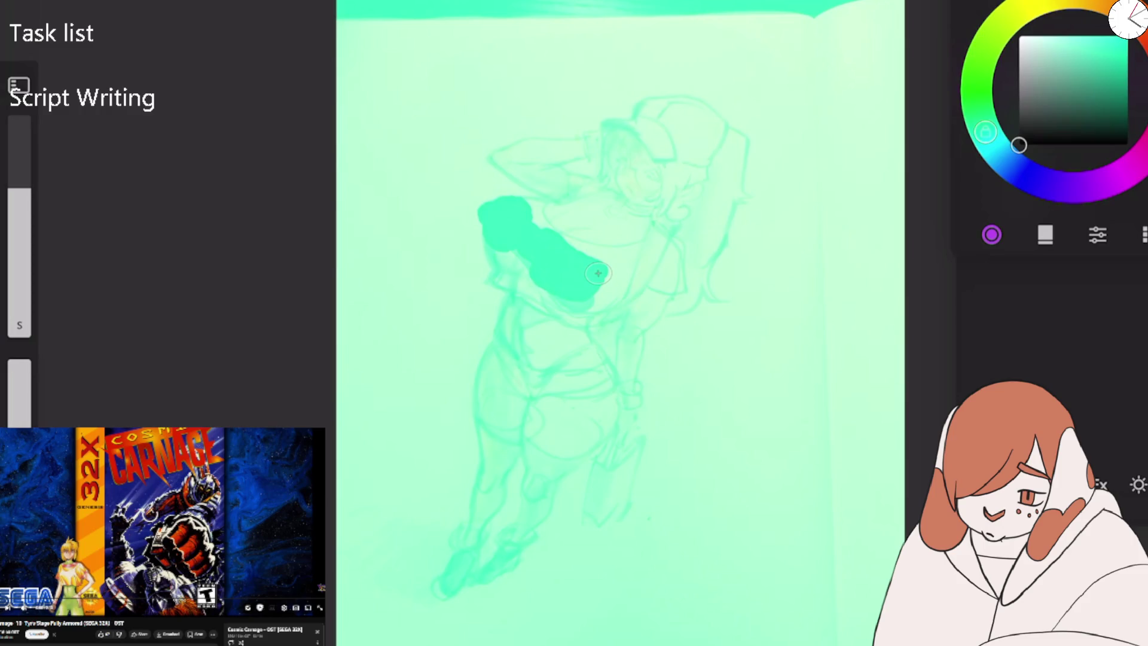
pyautogui.scroll(-3, 149, 512)
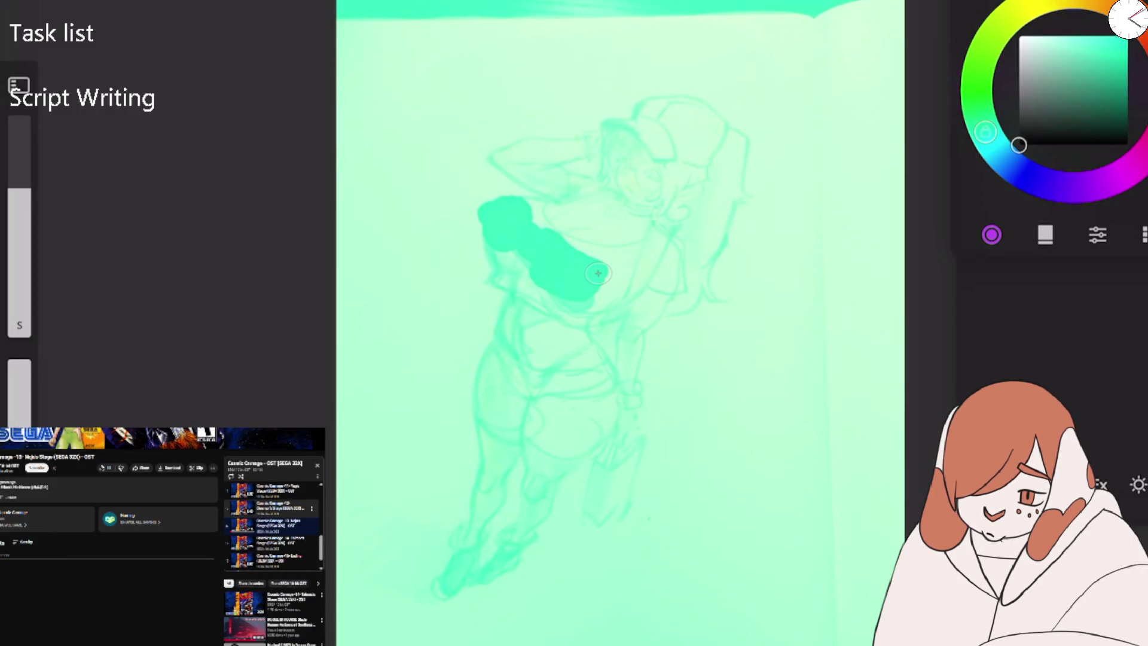
pyautogui.scroll(-3, 272, 527)
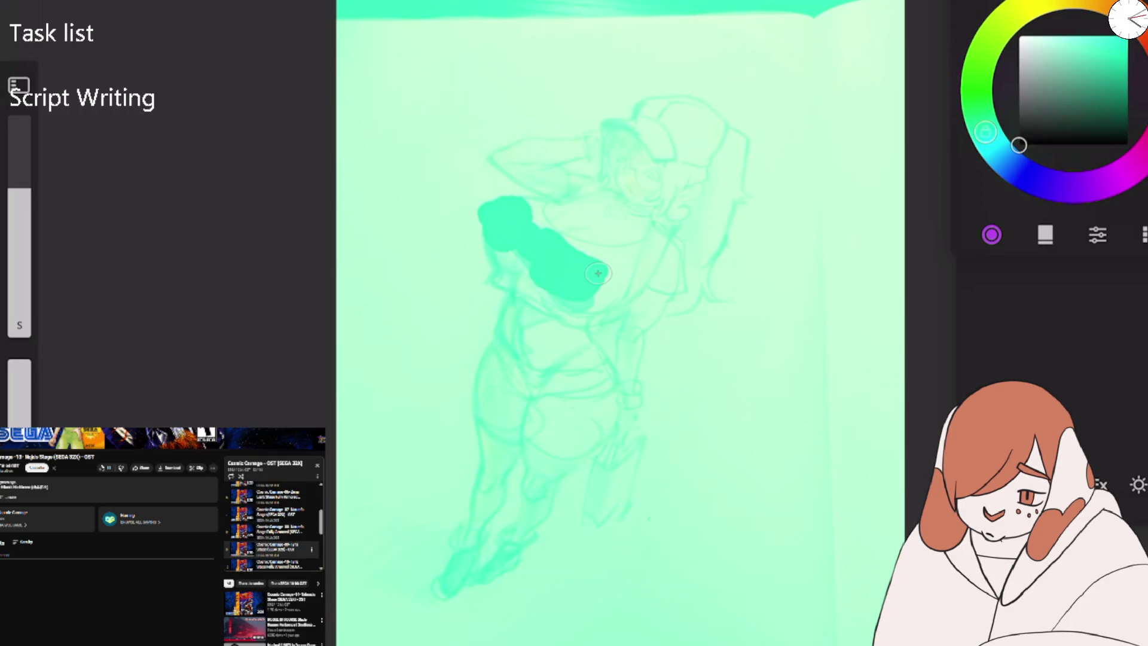
pyautogui.scroll(-2, 272, 526)
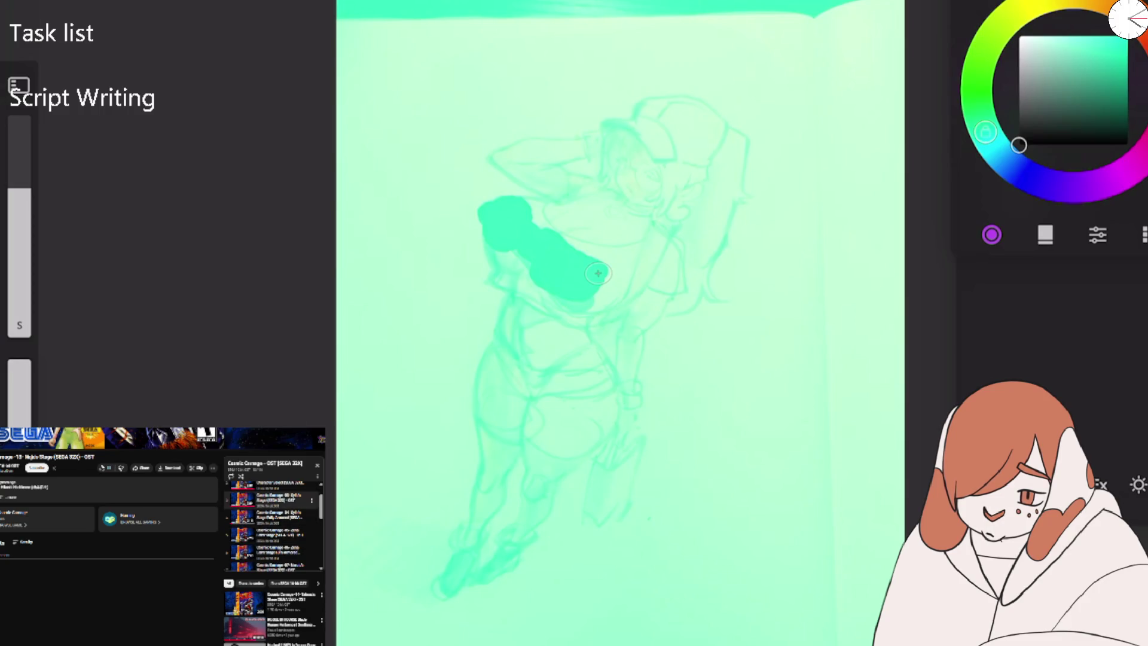
pyautogui.scroll(-3, 274, 526)
pyautogui.scroll(-2, 274, 553)
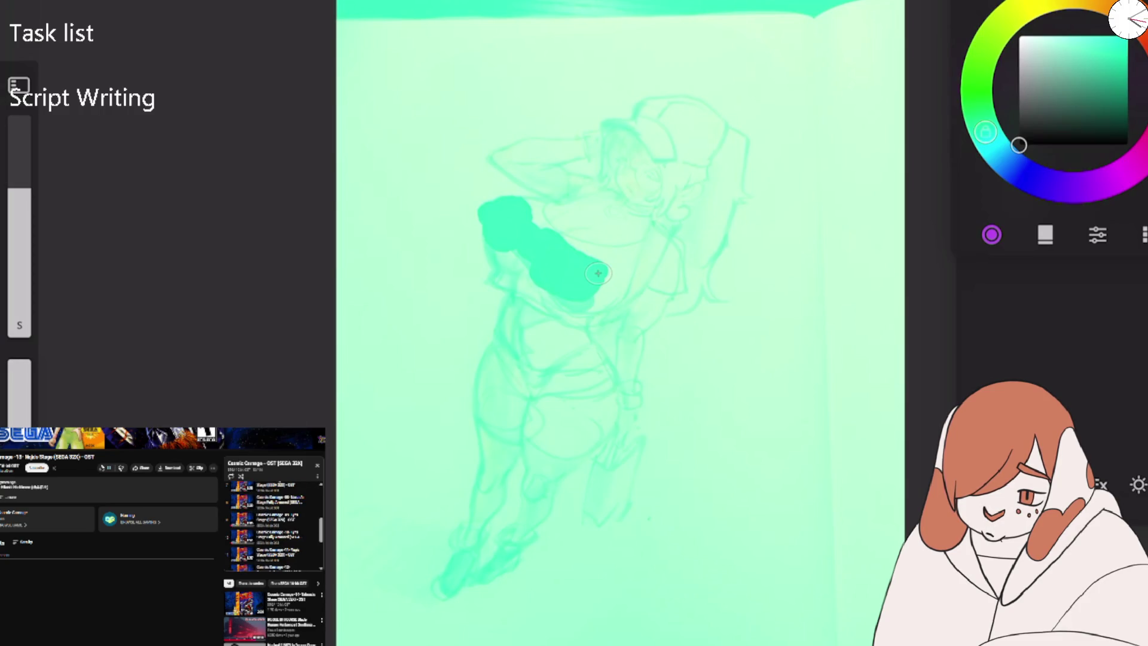
pyautogui.scroll(-2, 274, 554)
pyautogui.scroll(-2, 274, 532)
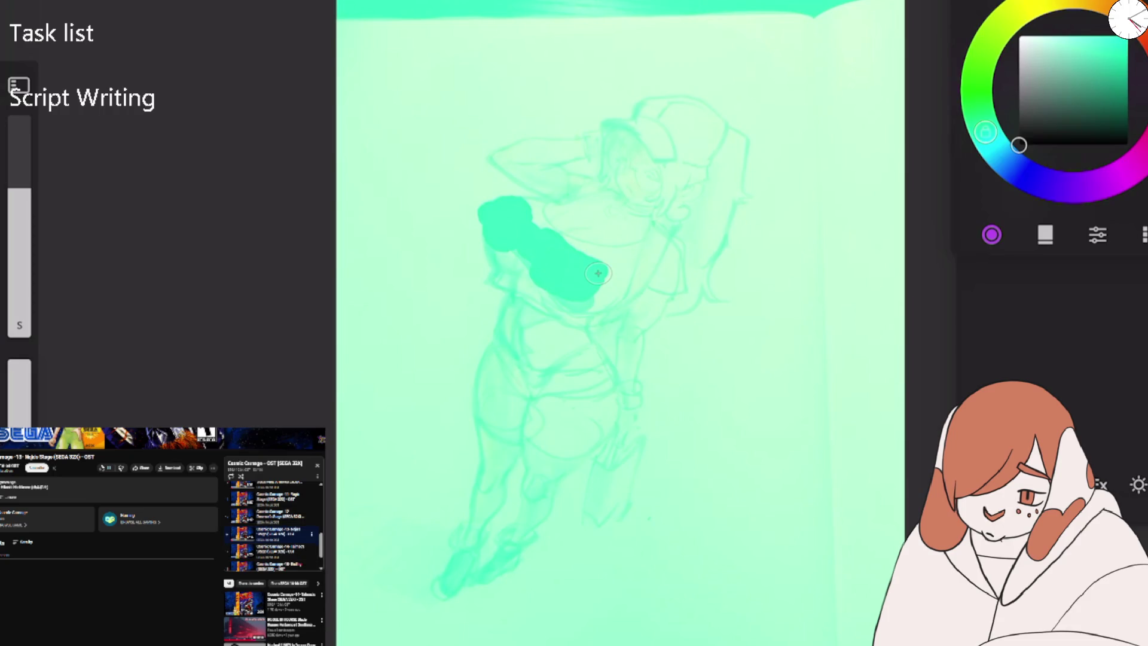
pyautogui.scroll(-2, 274, 532)
pyautogui.scroll(3, 274, 527)
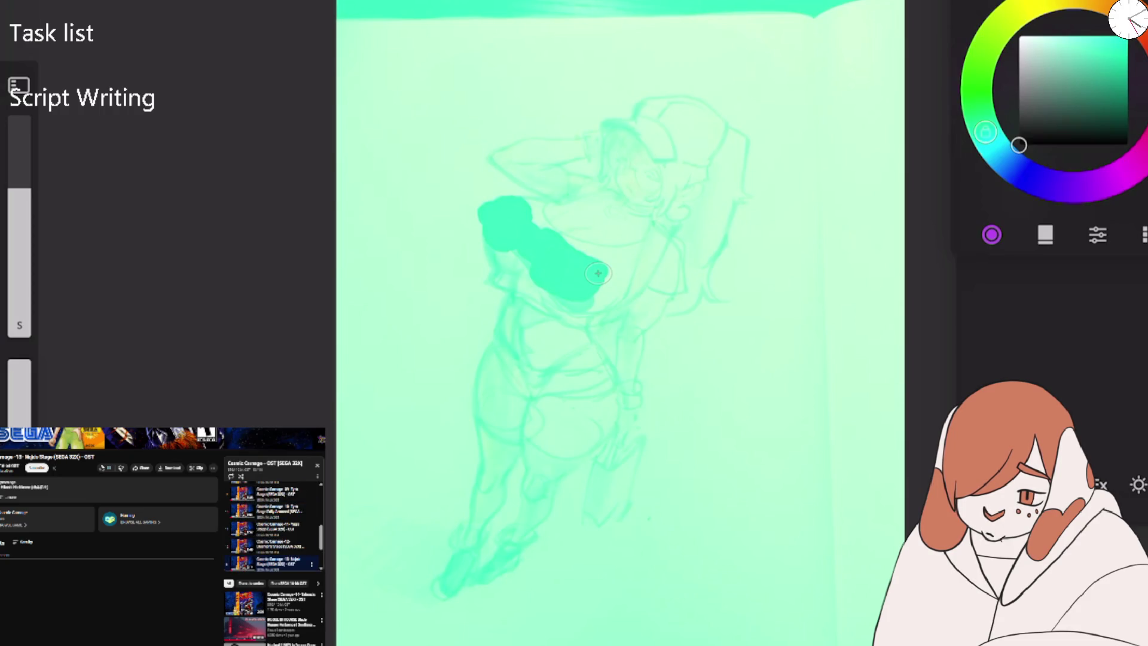
pyautogui.scroll(3, 164, 537)
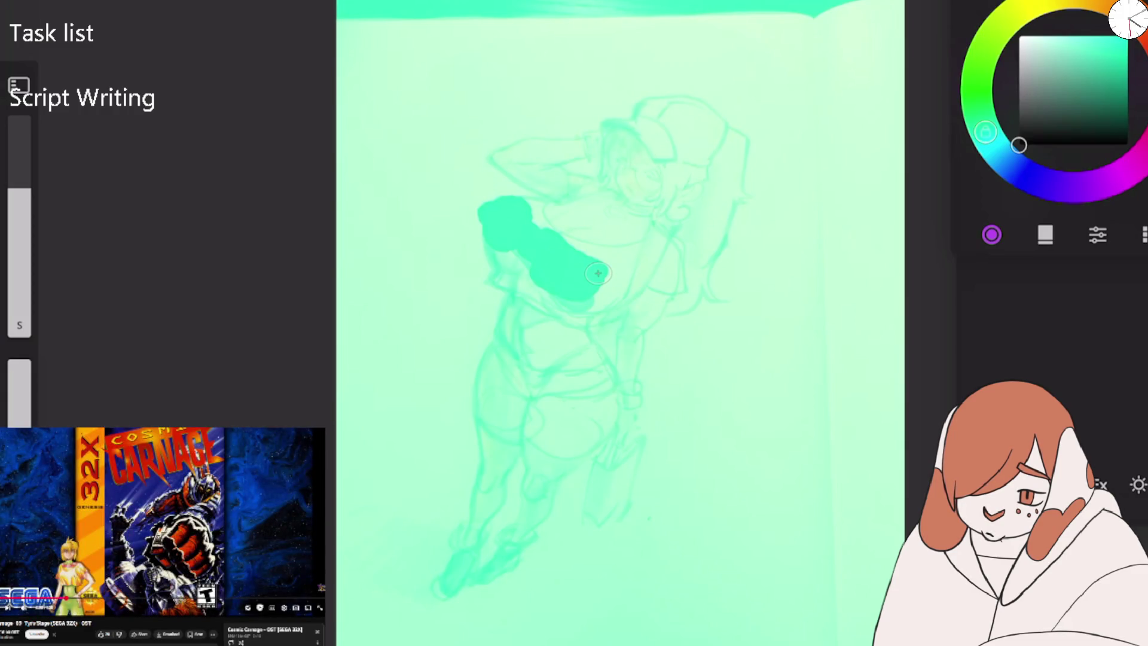
pyautogui.scroll(-2, 164, 537)
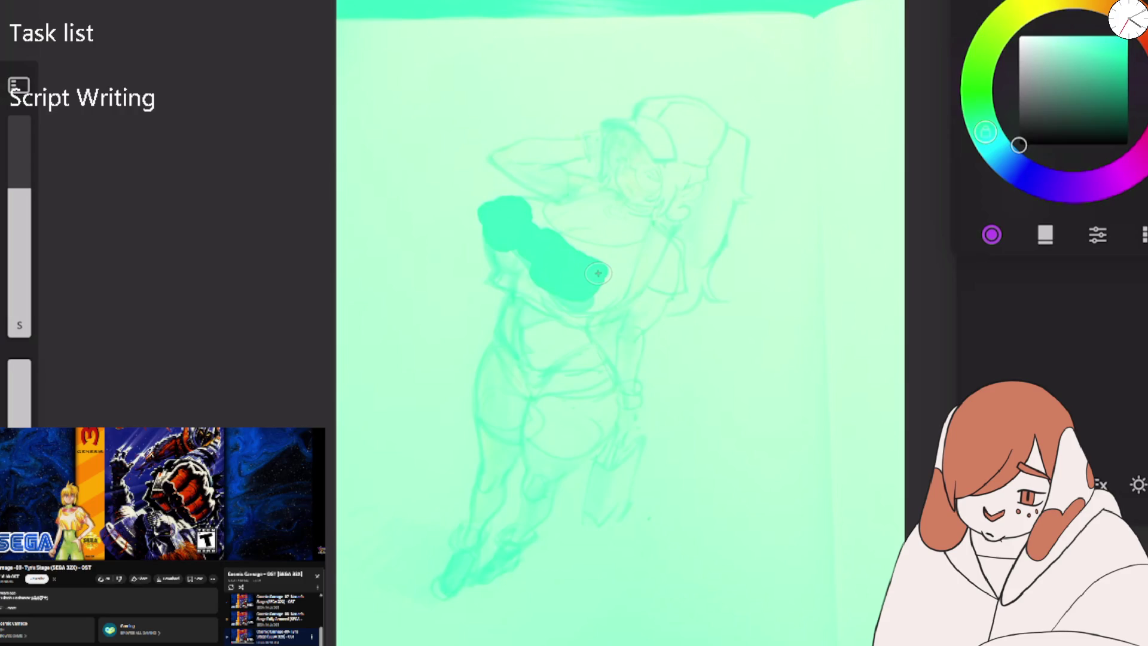
# Draw two test strokes over the sketch and undo them.
pyautogui.moveTo(489, 205); pyautogui.dragTo(532, 231)
pyautogui.moveTo(588, 177); pyautogui.dragTo(616, 287)
pyautogui.scroll(3, 587, 177)
pyautogui.hotkey('ctrl', 'z')
pyautogui.hotkey('ctrl', 'z')
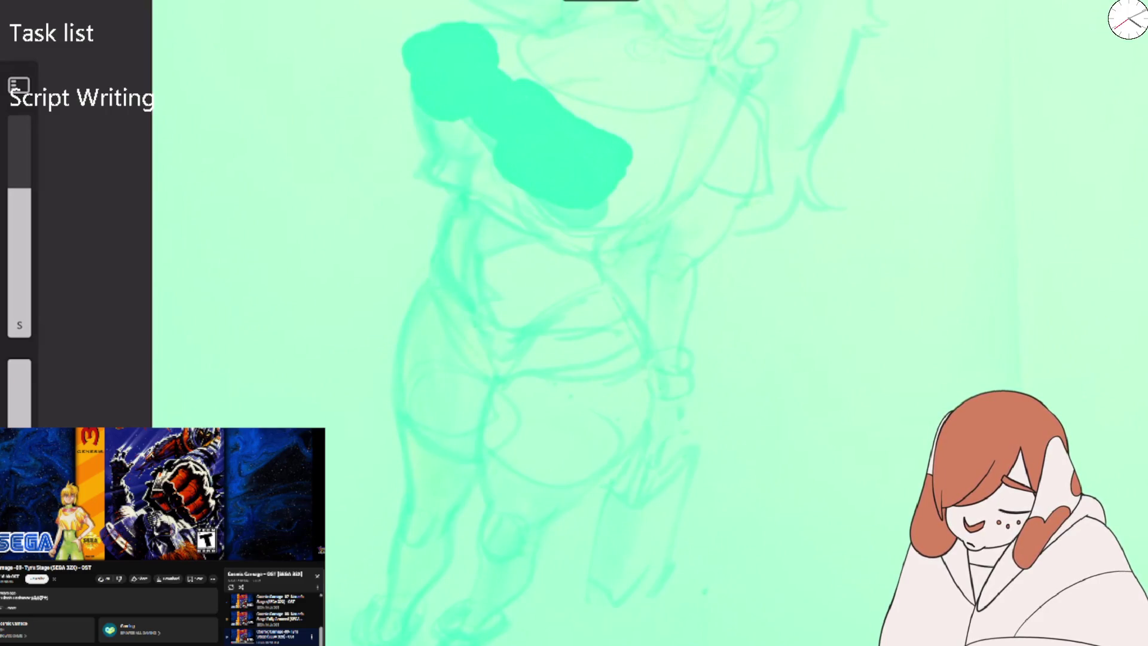
# Resize the image to 3333 px wide with Keep Ratio on, giving 3333 × 4441.
pyautogui.hotkey('alt', 'e')
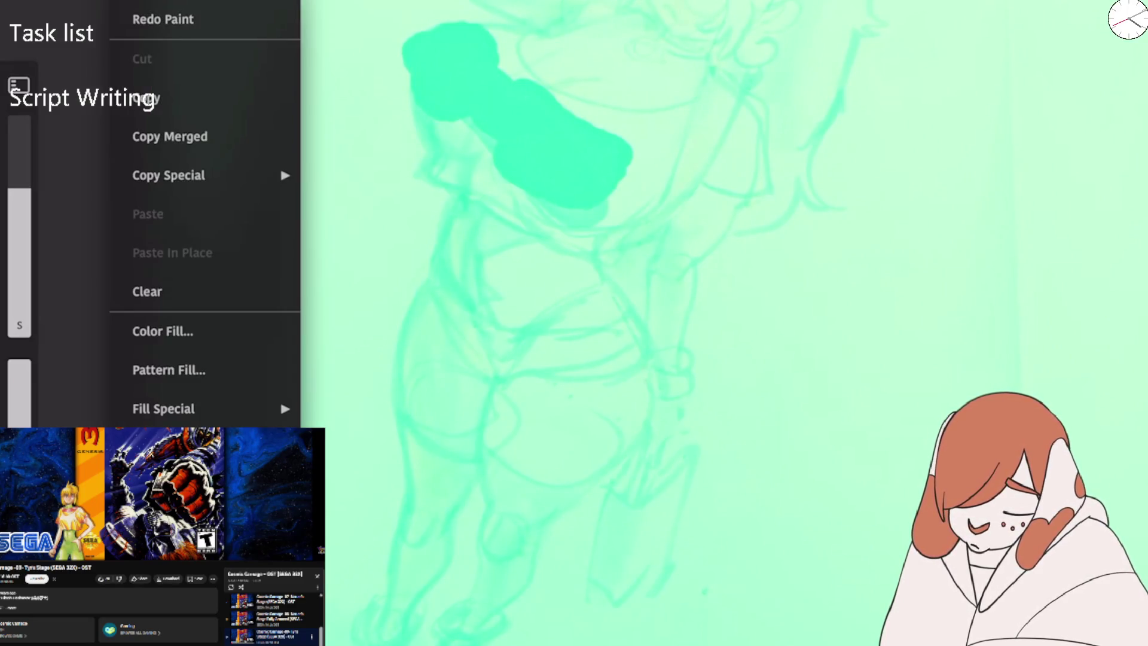
pyautogui.press('Right')
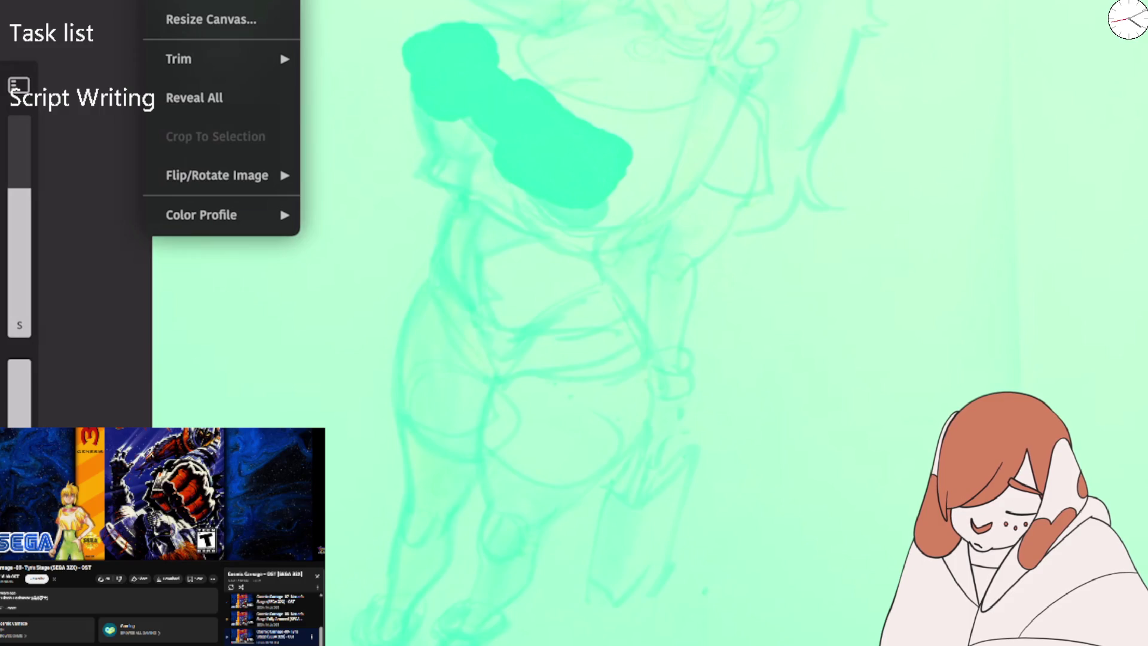
pyautogui.press('Return')
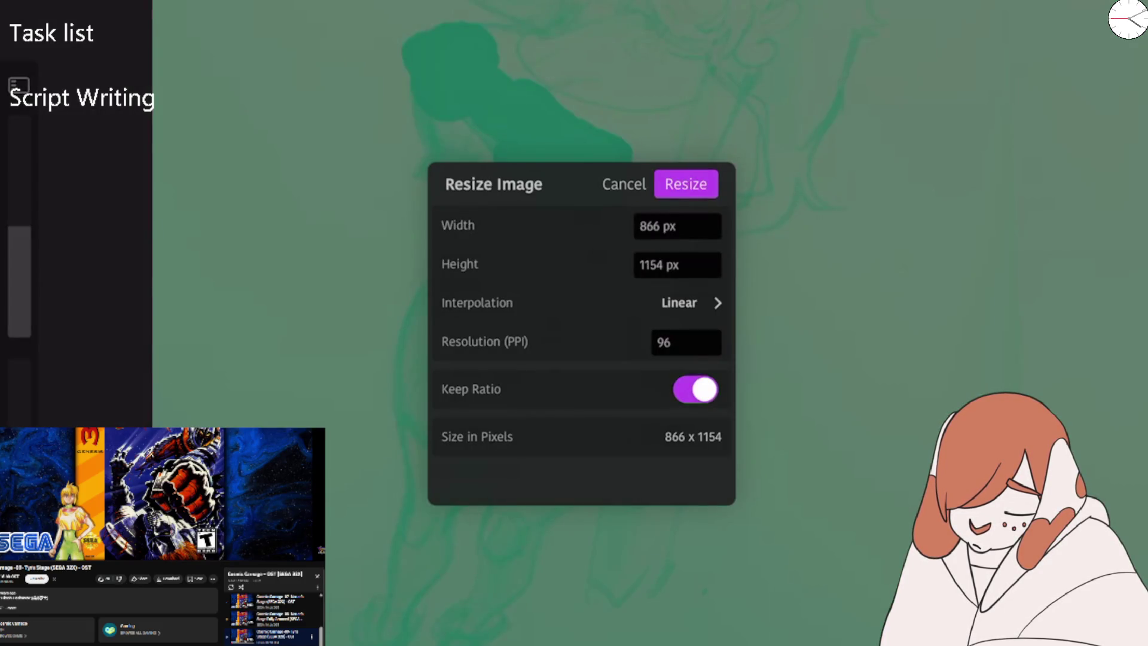
pyautogui.click(677, 226)
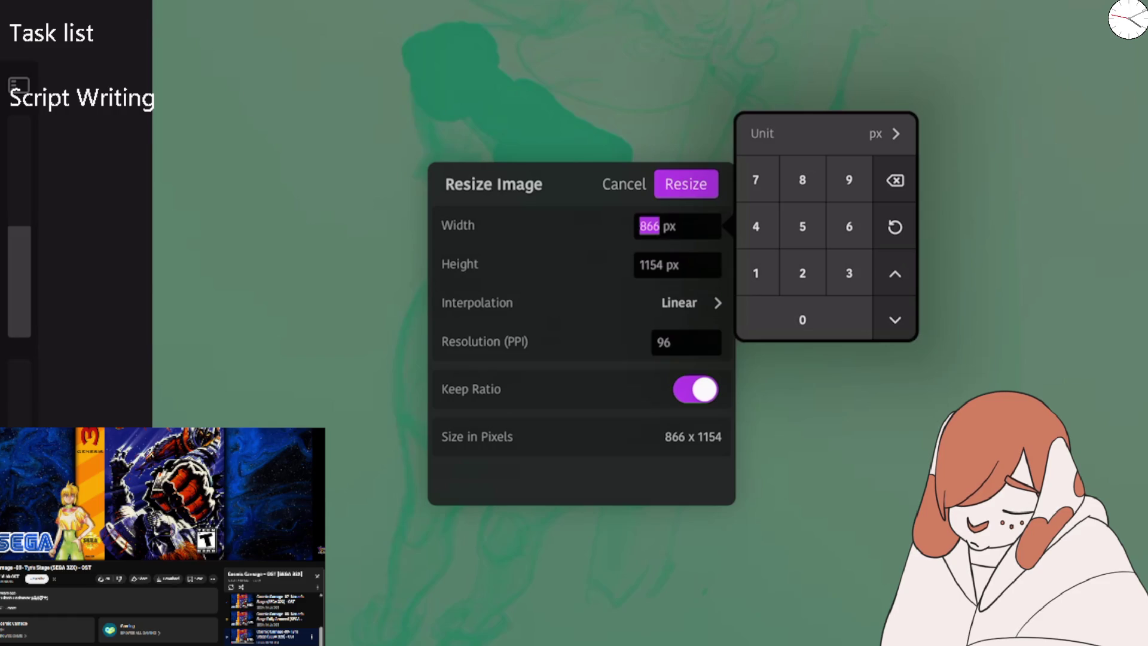
pyautogui.write('3333')
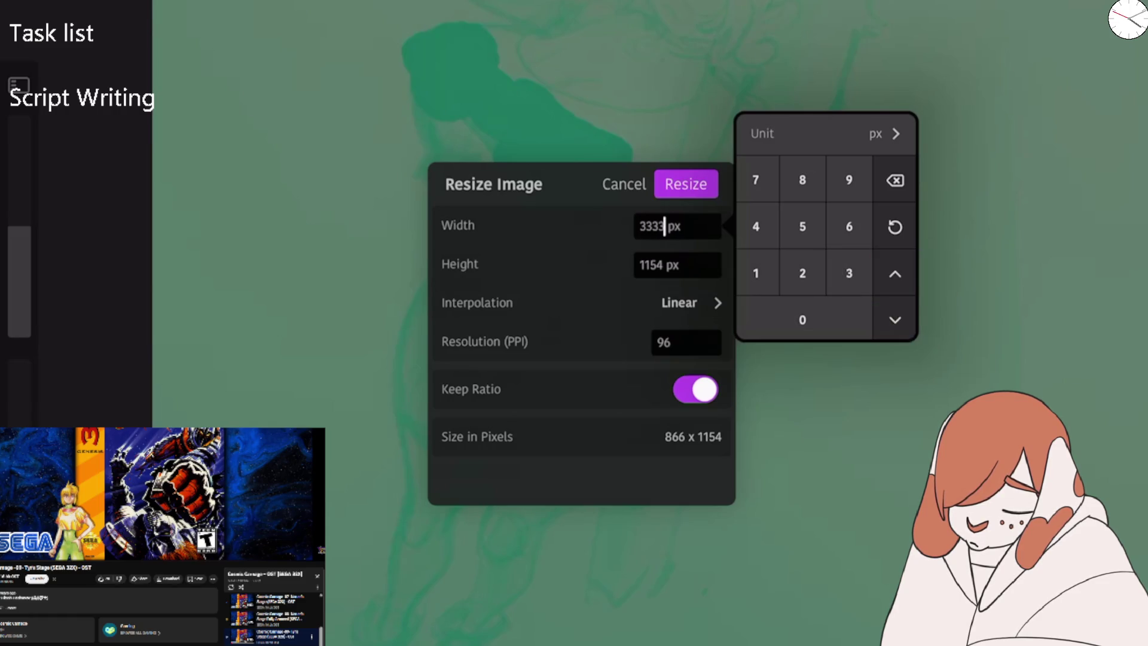
pyautogui.press('Return')
pyautogui.click(686, 184)
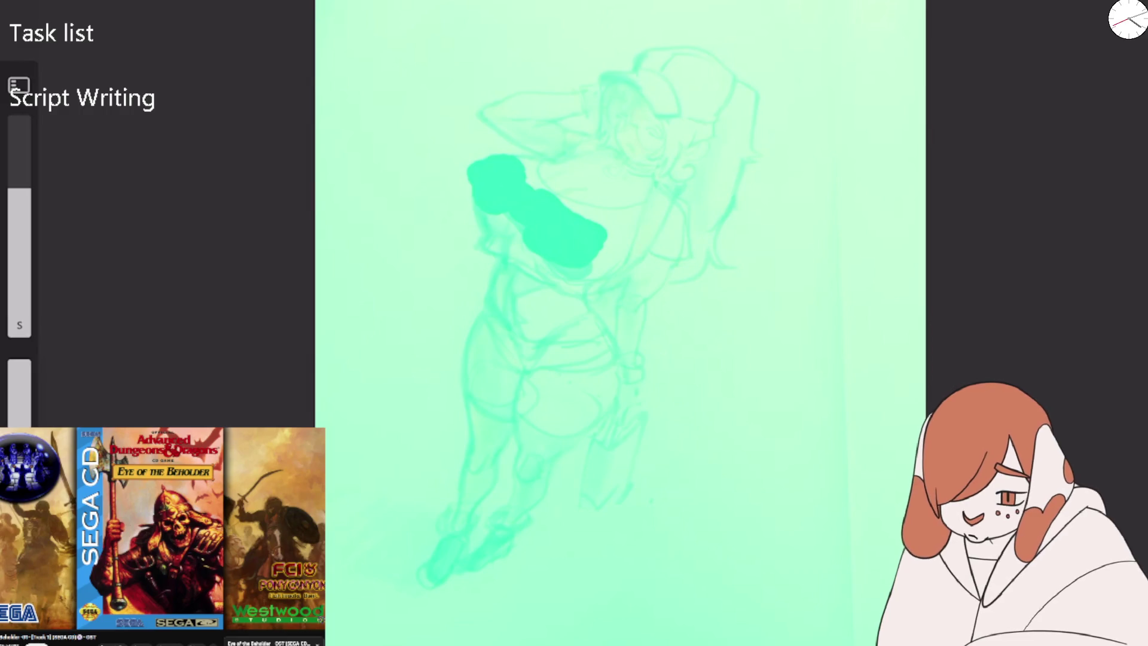
# Undo two trial hip curves, then trace the outer left hip-to-thigh contour in one stroke.
pyautogui.scroll(3, 538, 299)
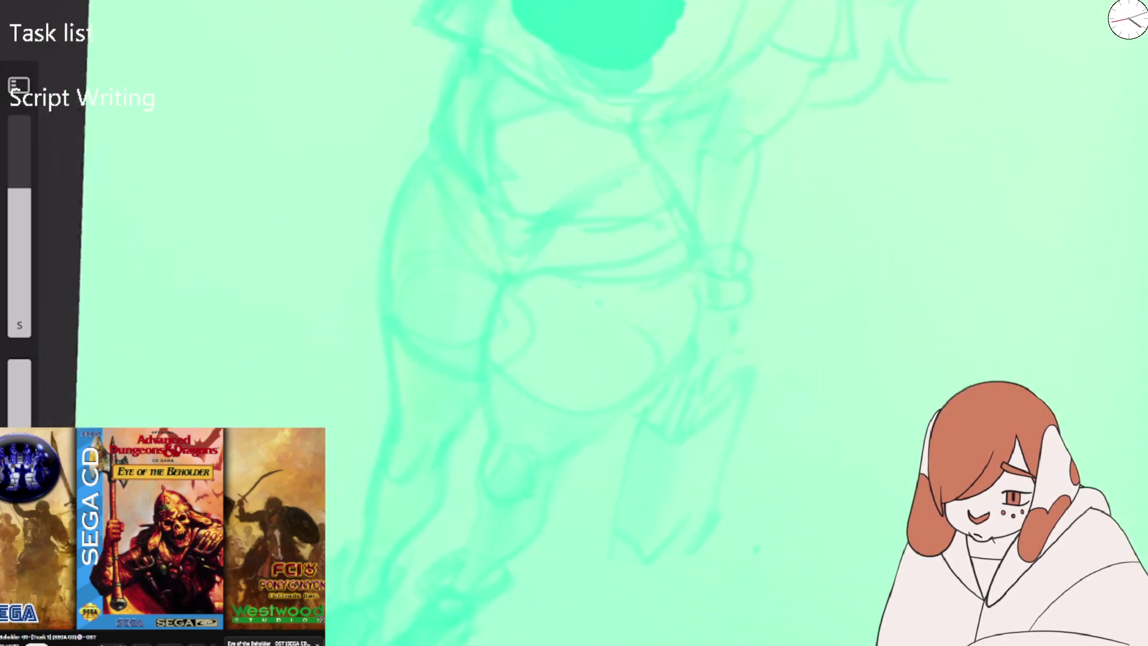
pyautogui.moveTo(478, 102); pyautogui.dragTo(404, 326)
pyautogui.moveTo(535, 60); pyautogui.dragTo(622, 197)
pyautogui.hotkey('ctrl', 'z')
pyautogui.hotkey('ctrl', 'z')
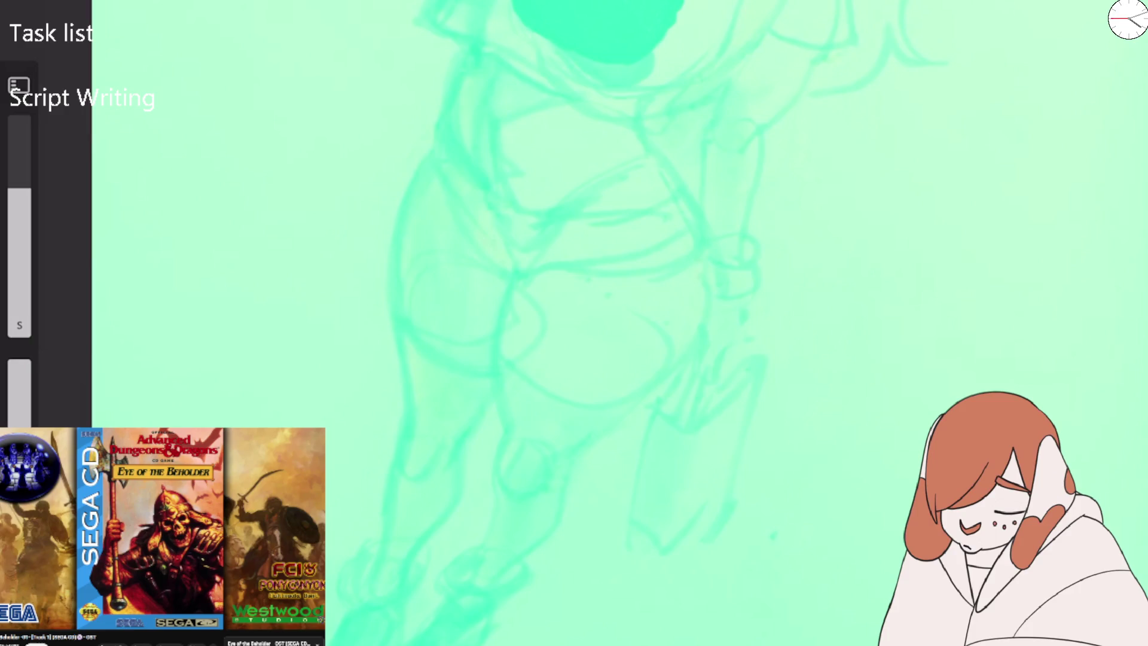
pyautogui.moveTo(396, 461)
pyautogui.mouseDown()
pyautogui.moveTo(393, 184)
pyautogui.moveTo(456, 95)
pyautogui.moveTo(563, 83)
pyautogui.mouseUp()
# Ink the hip's top curve, the inner thigh, the buttock crease and the right hip edge down the thigh.
pyautogui.moveTo(469, 26); pyautogui.dragTo(446, 182)
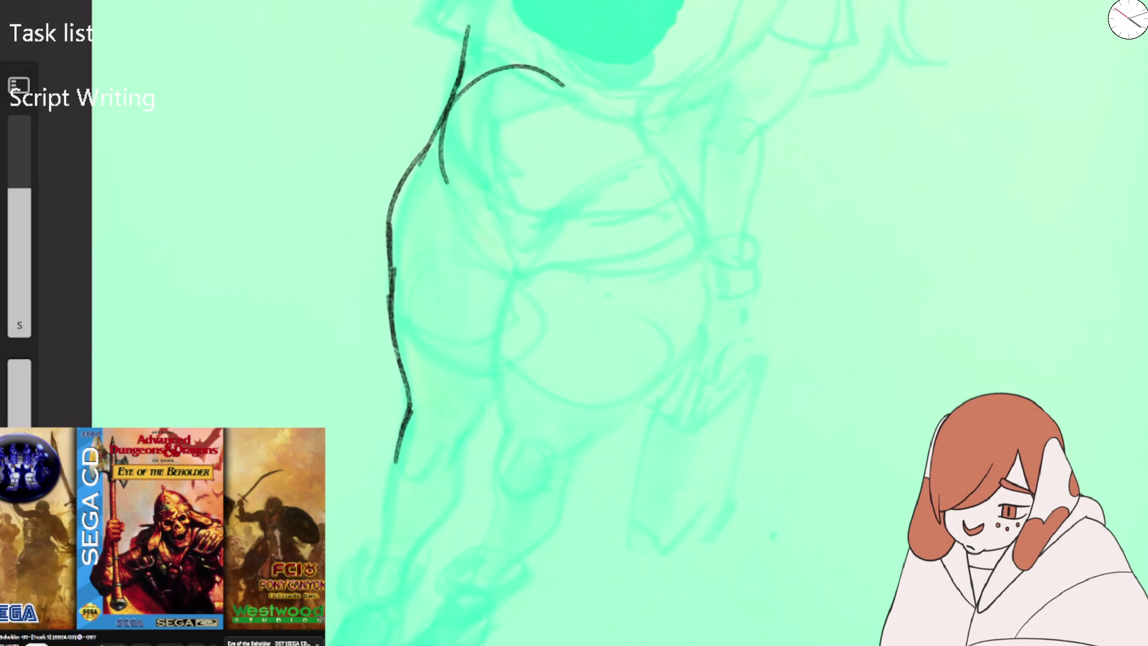
pyautogui.moveTo(446, 118); pyautogui.dragTo(465, 220)
pyautogui.moveTo(451, 151)
pyautogui.mouseDown()
pyautogui.moveTo(486, 258)
pyautogui.moveTo(508, 289)
pyautogui.moveTo(549, 264)
pyautogui.mouseUp()
pyautogui.moveTo(477, 224); pyautogui.dragTo(549, 258)
pyautogui.moveTo(513, 274); pyautogui.dragTo(627, 263)
pyautogui.moveTo(646, 78)
pyautogui.mouseDown()
pyautogui.moveTo(645, 135)
pyautogui.moveTo(694, 195)
pyautogui.mouseUp()
pyautogui.moveTo(673, 155)
pyautogui.mouseDown()
pyautogui.moveTo(715, 296)
pyautogui.moveTo(647, 393)
pyautogui.mouseUp()
# Trace the inner left leg and knee lines, undoing the stray long strokes.
pyautogui.moveTo(519, 265); pyautogui.dragTo(489, 344)
pyautogui.moveTo(502, 287); pyautogui.dragTo(500, 410)
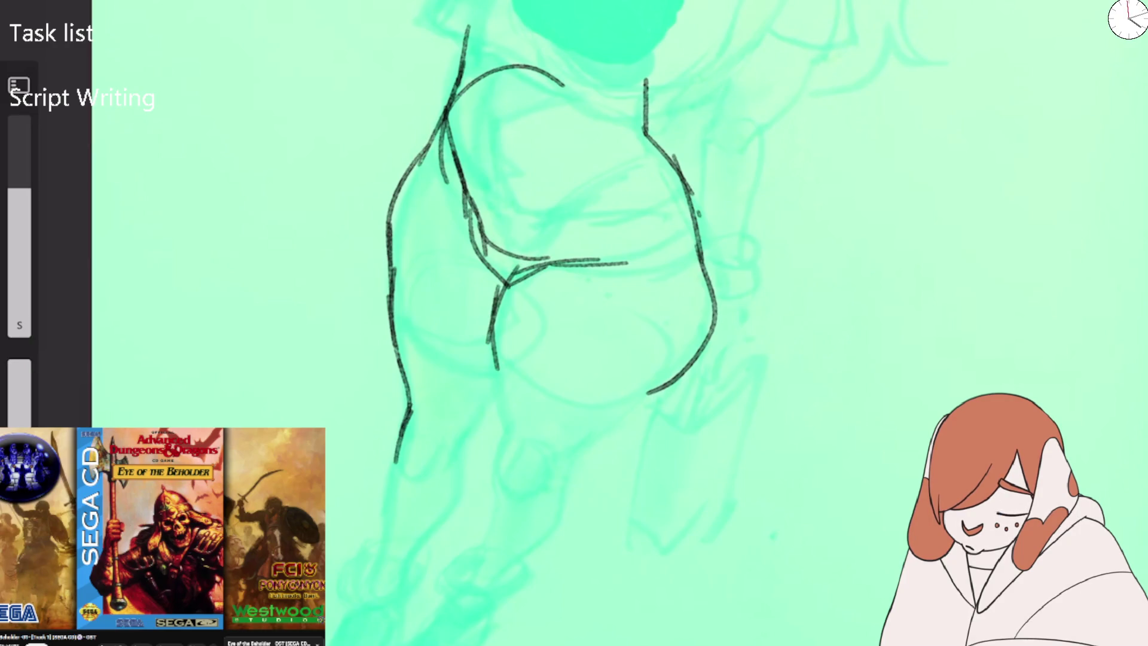
pyautogui.hotkey('ctrl', '-')
pyautogui.hotkey('ctrl', 'z')
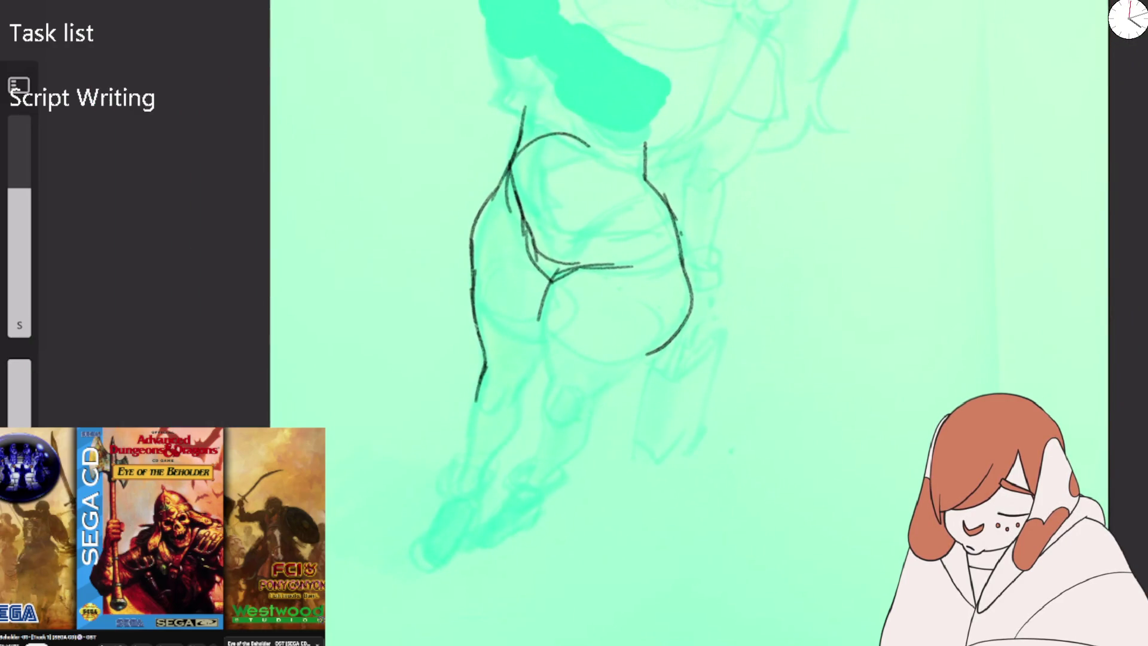
pyautogui.moveTo(547, 281)
pyautogui.mouseDown()
pyautogui.moveTo(537, 488)
pyautogui.moveTo(585, 449)
pyautogui.moveTo(592, 401)
pyautogui.moveTo(694, 304)
pyautogui.moveTo(681, 239)
pyautogui.mouseUp()
pyautogui.hotkey('ctrl', 'z')
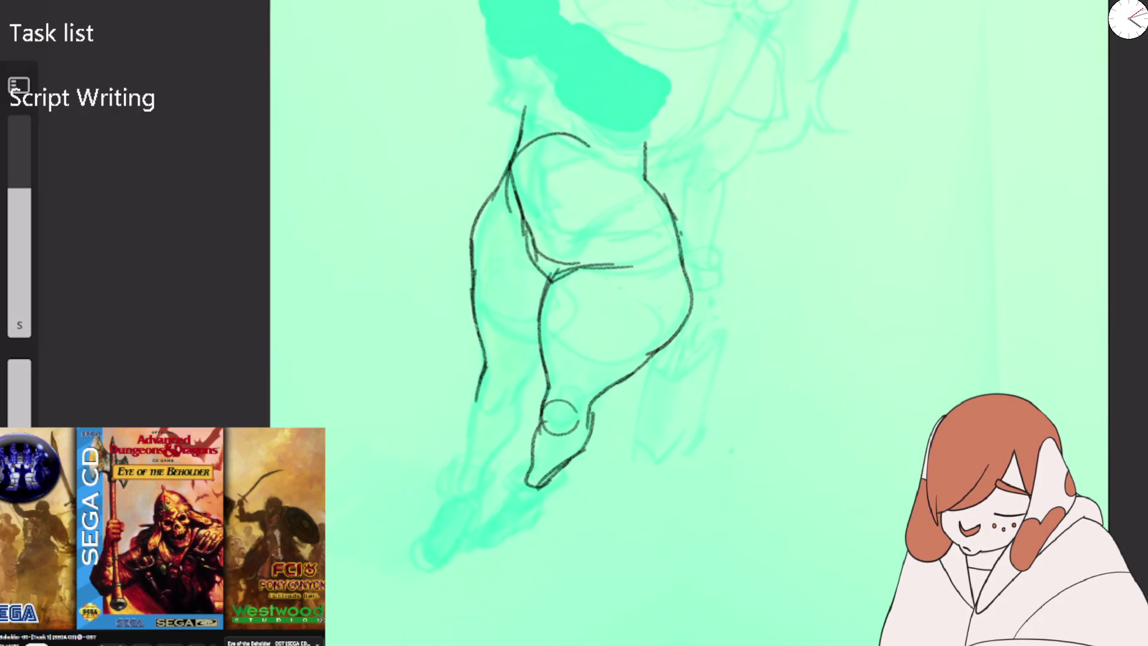
# With the canvas flipped, reinforce the thigh's outer curve and shape the knee and kneecap.
pyautogui.press('m')
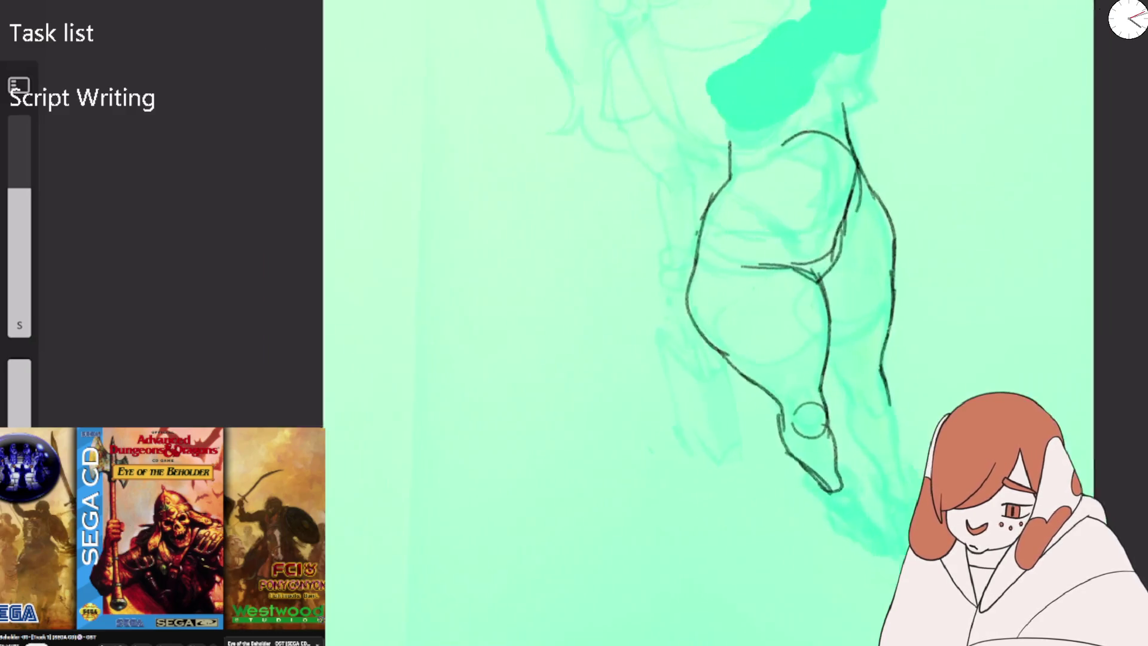
pyautogui.scroll(5, 813, 359)
pyautogui.moveTo(428, 230); pyautogui.dragTo(491, 335)
pyautogui.moveTo(431, 252); pyautogui.dragTo(526, 353)
pyautogui.moveTo(432, 209)
pyautogui.mouseDown()
pyautogui.moveTo(419, 237)
pyautogui.moveTo(601, 209)
pyautogui.mouseUp()
pyautogui.moveTo(516, 398)
pyautogui.mouseDown()
pyautogui.moveTo(525, 433)
pyautogui.moveTo(622, 422)
pyautogui.mouseUp()
pyautogui.moveTo(538, 380)
pyautogui.mouseDown()
pyautogui.moveTo(585, 442)
pyautogui.moveTo(616, 394)
pyautogui.mouseUp()
pyautogui.moveTo(604, 375); pyautogui.dragTo(616, 412)
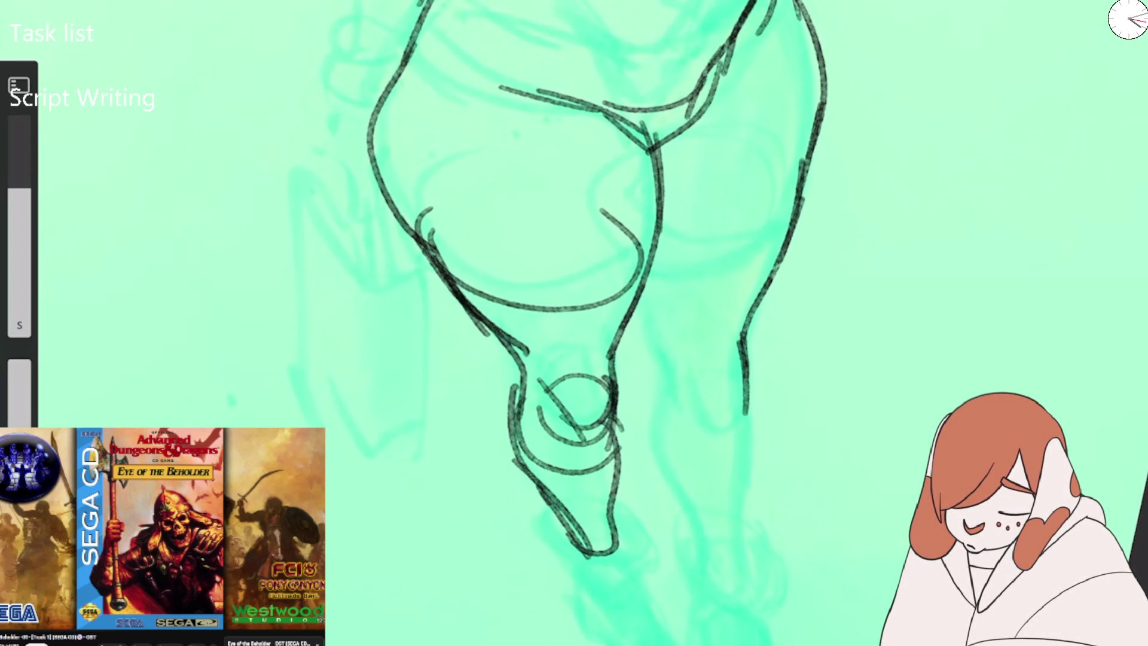
pyautogui.scroll(-2, 574, 323)
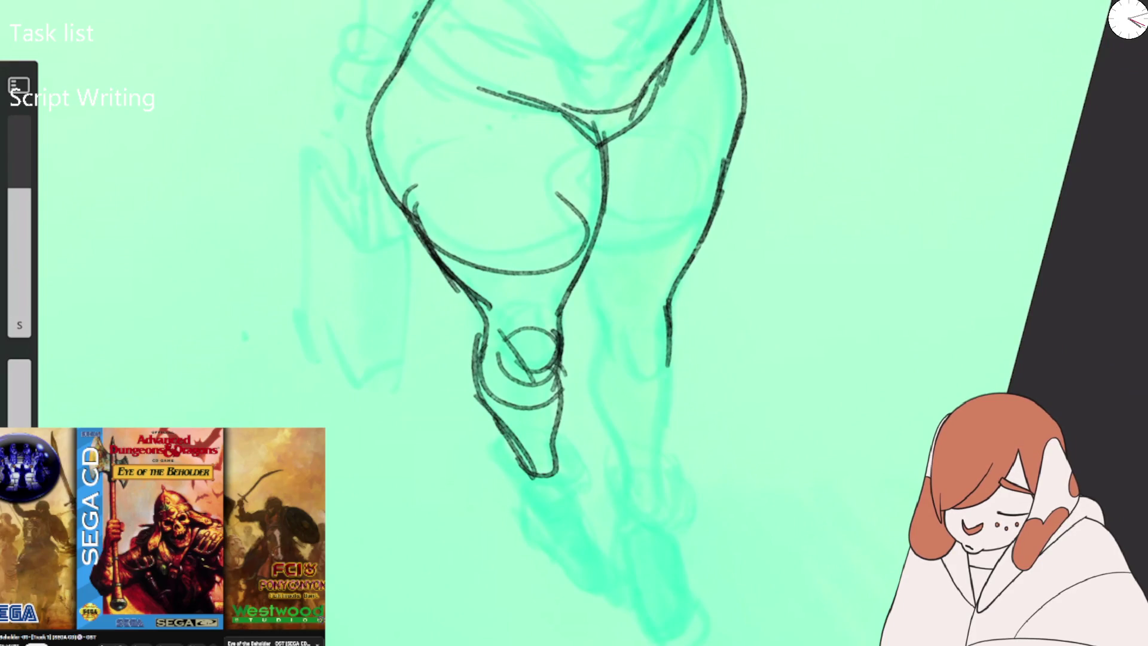
# Draw the other leg's long line, its knee, and contour strokes down the lower right leg to the ankle.
pyautogui.moveTo(583, 161); pyautogui.dragTo(703, 248)
pyautogui.moveTo(566, 206)
pyautogui.mouseDown()
pyautogui.moveTo(621, 431)
pyautogui.moveTo(667, 323)
pyautogui.moveTo(630, 366)
pyautogui.mouseUp()
pyautogui.moveTo(666, 293); pyautogui.dragTo(656, 458)
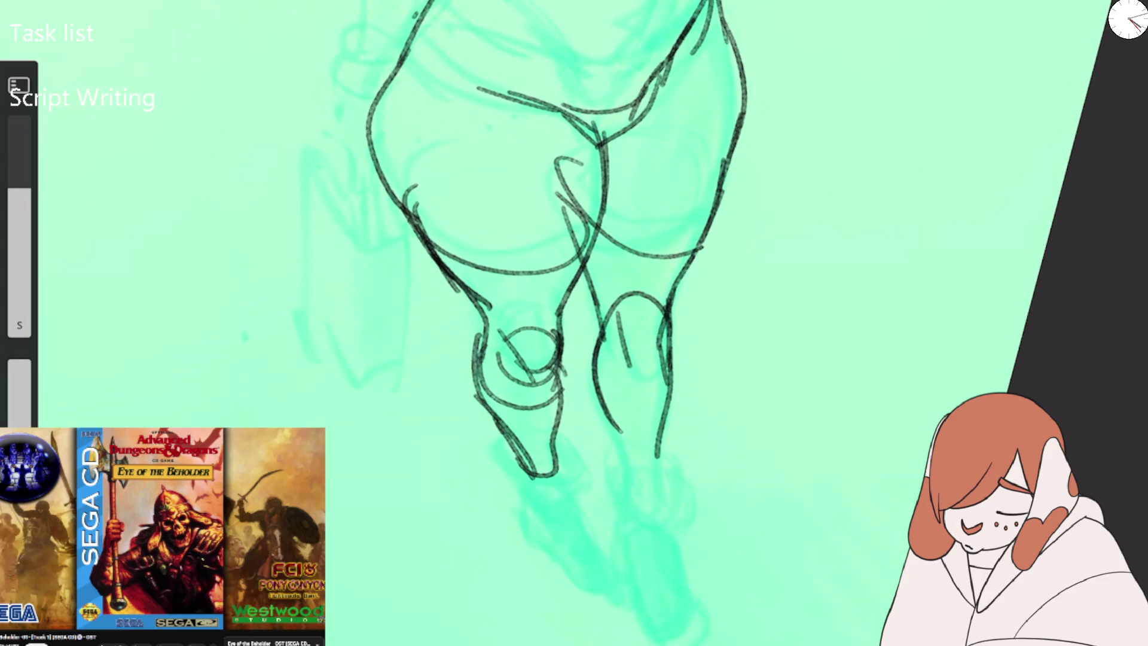
pyautogui.moveTo(615, 412); pyautogui.dragTo(643, 484)
pyautogui.moveTo(655, 469); pyautogui.dragTo(665, 505)
pyautogui.moveTo(598, 464); pyautogui.dragTo(621, 452)
pyautogui.moveTo(614, 498)
pyautogui.mouseDown()
pyautogui.moveTo(662, 540)
pyautogui.moveTo(698, 543)
pyautogui.mouseUp()
pyautogui.moveTo(626, 417); pyautogui.dragTo(660, 574)
pyautogui.moveTo(617, 437)
pyautogui.mouseDown()
pyautogui.moveTo(640, 601)
pyautogui.moveTo(720, 633)
pyautogui.moveTo(708, 644)
pyautogui.mouseUp()
# Outline both feet, the lower left leg and the left ankle.
pyautogui.moveTo(497, 432)
pyautogui.mouseDown()
pyautogui.moveTo(550, 571)
pyautogui.moveTo(571, 583)
pyautogui.mouseUp()
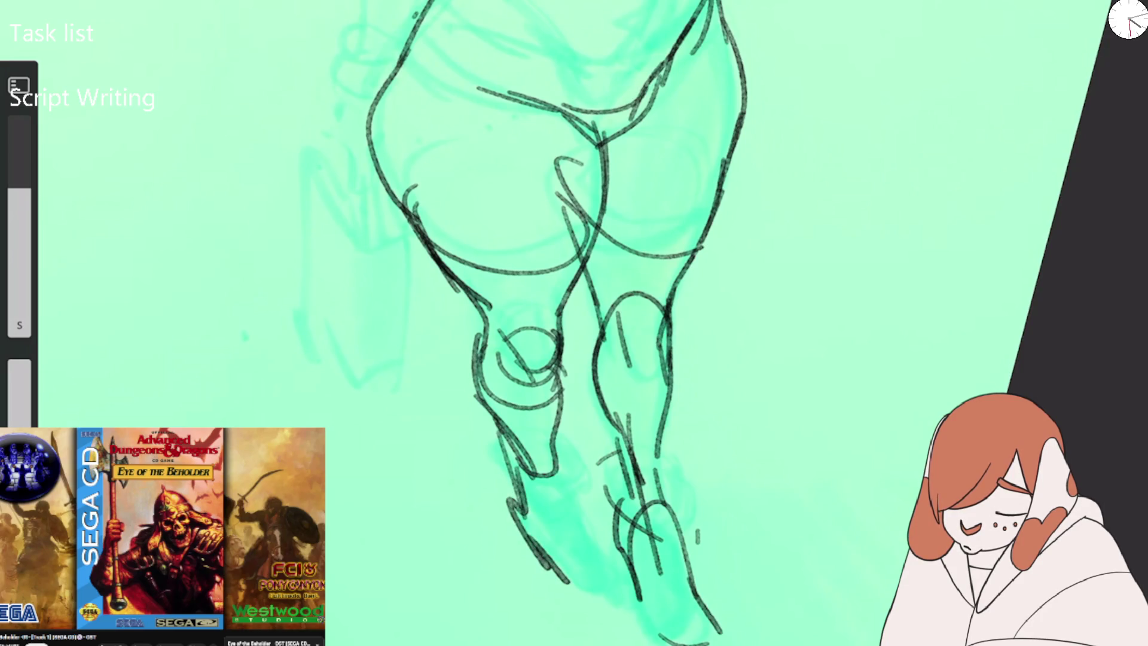
pyautogui.moveTo(560, 470); pyautogui.dragTo(622, 598)
pyautogui.moveTo(563, 565); pyautogui.dragTo(609, 603)
pyautogui.moveTo(556, 495)
pyautogui.mouseDown()
pyautogui.moveTo(538, 497)
pyautogui.moveTo(601, 577)
pyautogui.mouseUp()
pyautogui.moveTo(503, 446); pyautogui.dragTo(523, 502)
pyautogui.moveTo(540, 436)
pyautogui.mouseDown()
pyautogui.moveTo(559, 478)
pyautogui.moveTo(630, 514)
pyautogui.mouseUp()
pyautogui.moveTo(670, 466); pyautogui.dragTo(706, 556)
pyautogui.moveTo(657, 495); pyautogui.dragTo(687, 482)
pyautogui.moveTo(566, 491); pyautogui.dragTo(592, 526)
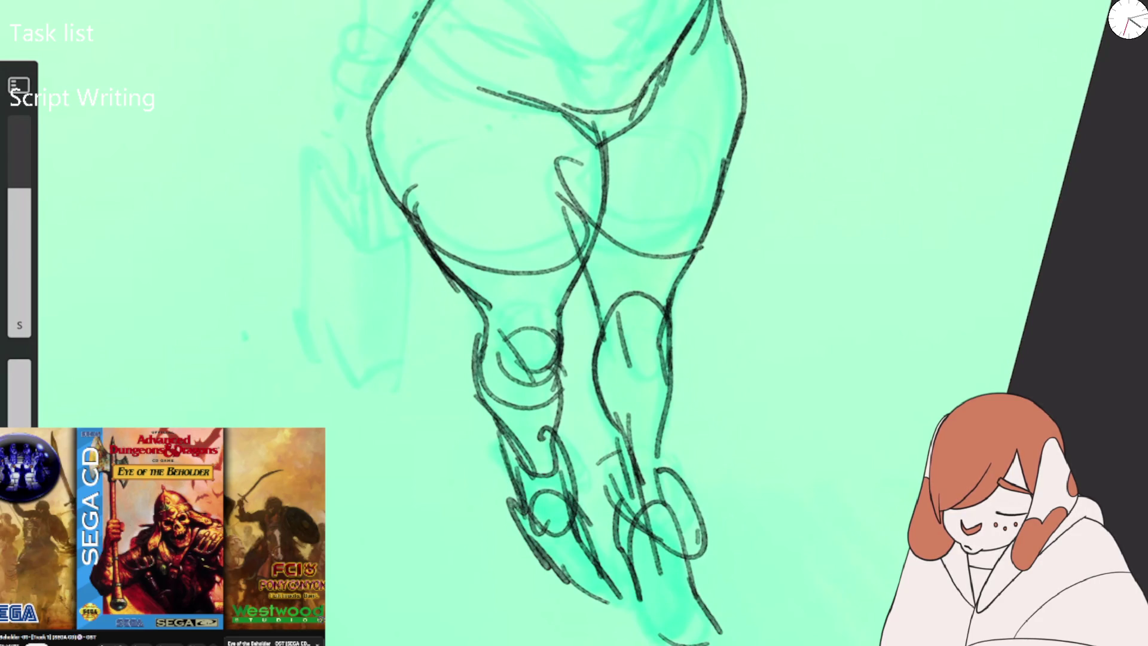
# Erase the lower left leg and left foot lines with a resized eraser.
pyautogui.press('e')
pyautogui.moveTo(526, 460); pyautogui.dragTo(532, 509)
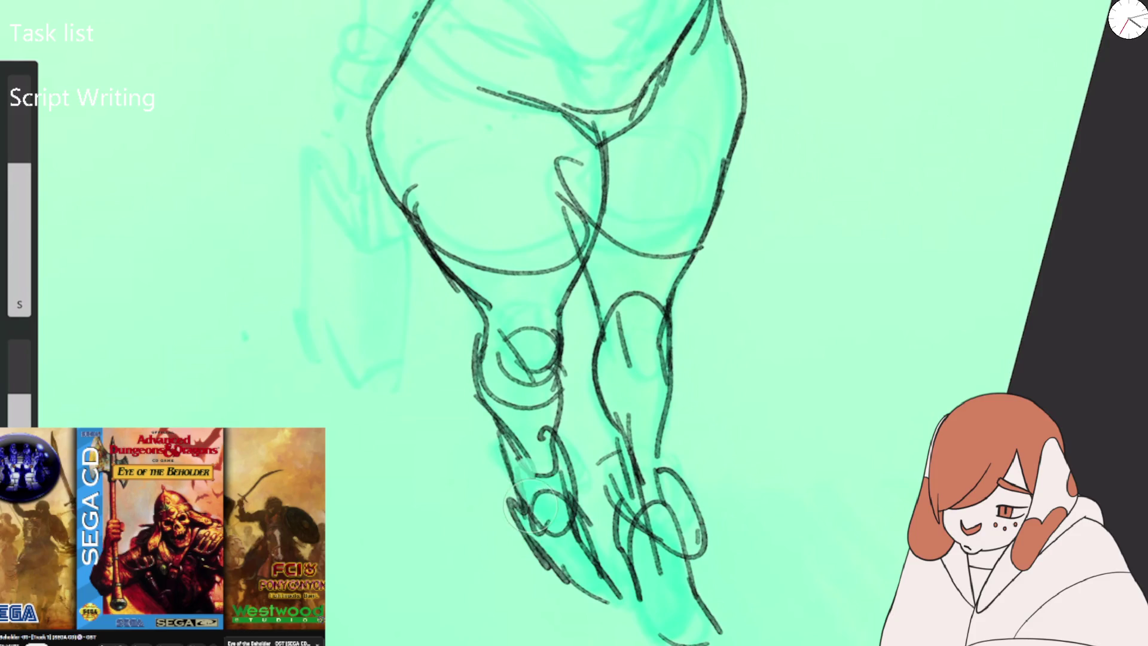
pyautogui.moveTo(508, 436); pyautogui.dragTo(574, 574)
pyautogui.moveTo(526, 454); pyautogui.dragTo(610, 598)
pyautogui.moveTo(550, 418); pyautogui.dragTo(521, 563)
pyautogui.moveTo(506, 426); pyautogui.dragTo(601, 595)
pyautogui.moveTo(569, 449); pyautogui.dragTo(589, 559)
# Redraw the lower left leg and foot lines with the pencil.
pyautogui.press('b')
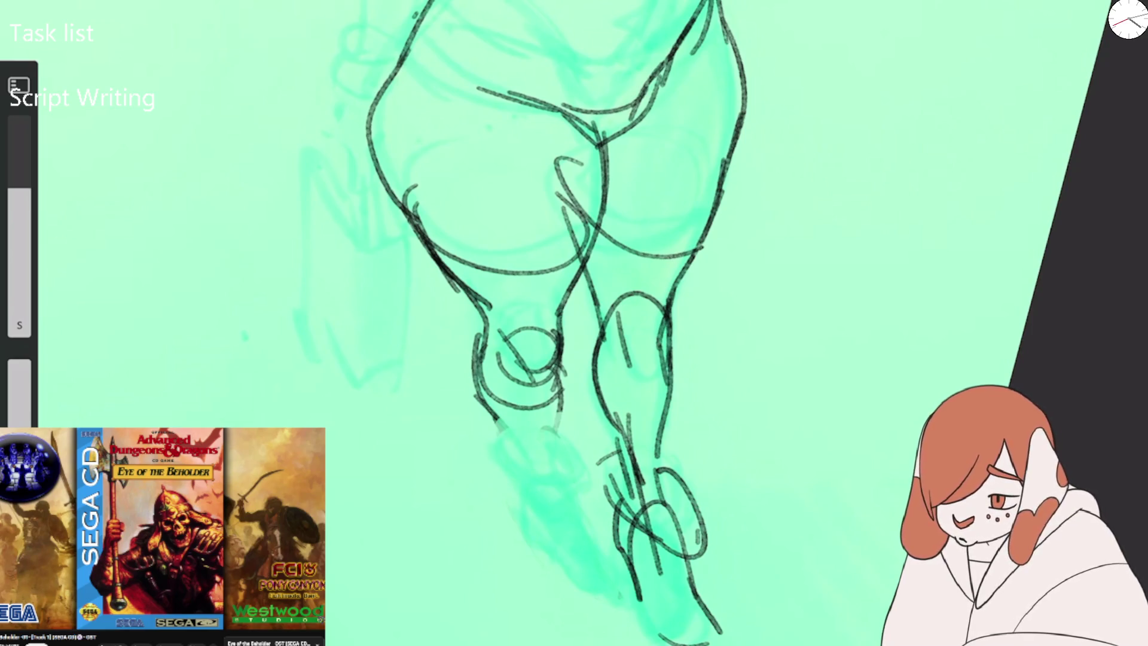
pyautogui.moveTo(493, 415); pyautogui.dragTo(592, 577)
pyautogui.moveTo(535, 497)
pyautogui.mouseDown()
pyautogui.moveTo(585, 501)
pyautogui.moveTo(607, 562)
pyautogui.mouseUp()
pyautogui.moveTo(603, 549); pyautogui.dragTo(633, 581)
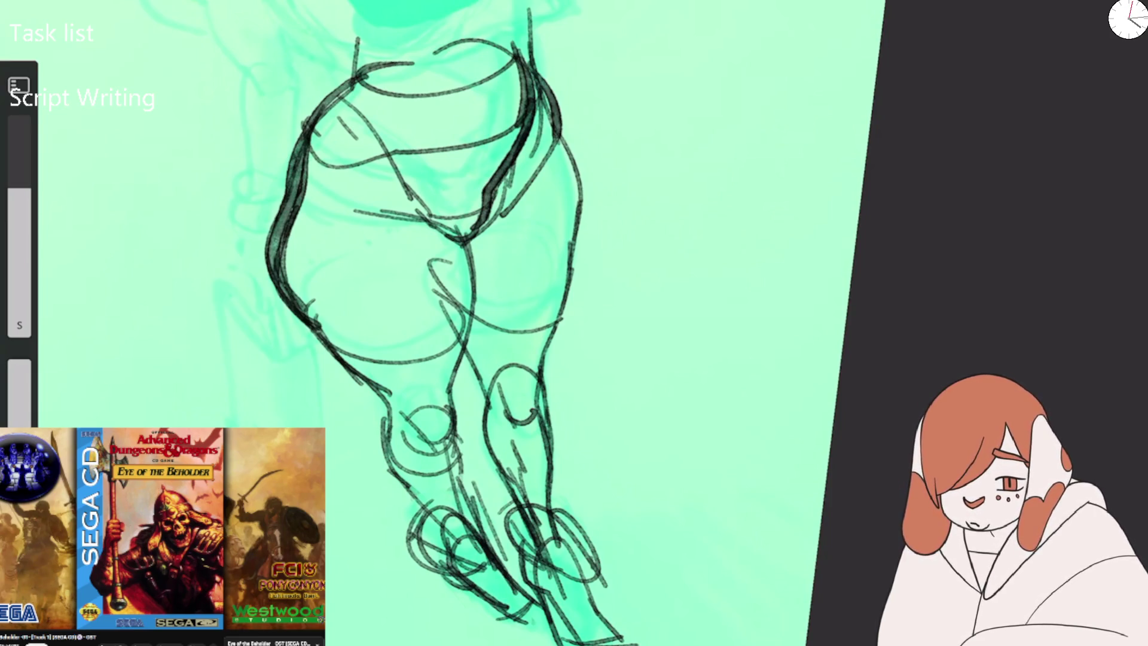
# On the flipped canvas, trace the outer hip, both thigh outlines and the waistline across the hips.
pyautogui.press('m')
pyautogui.press('m')
pyautogui.moveTo(432, 30)
pyautogui.mouseDown()
pyautogui.moveTo(452, 67)
pyautogui.moveTo(479, 341)
pyautogui.mouseUp()
pyautogui.moveTo(627, 77); pyautogui.dragTo(583, 293)
pyautogui.moveTo(476, 200); pyautogui.dragTo(486, 251)
pyautogui.moveTo(565, 1)
pyautogui.mouseDown()
pyautogui.moveTo(555, 72)
pyautogui.moveTo(562, 36)
pyautogui.mouseUp()
pyautogui.moveTo(472, 88)
pyautogui.mouseDown()
pyautogui.moveTo(525, 117)
pyautogui.moveTo(573, 84)
pyautogui.mouseUp()
pyautogui.scroll(-3, 575, 270)
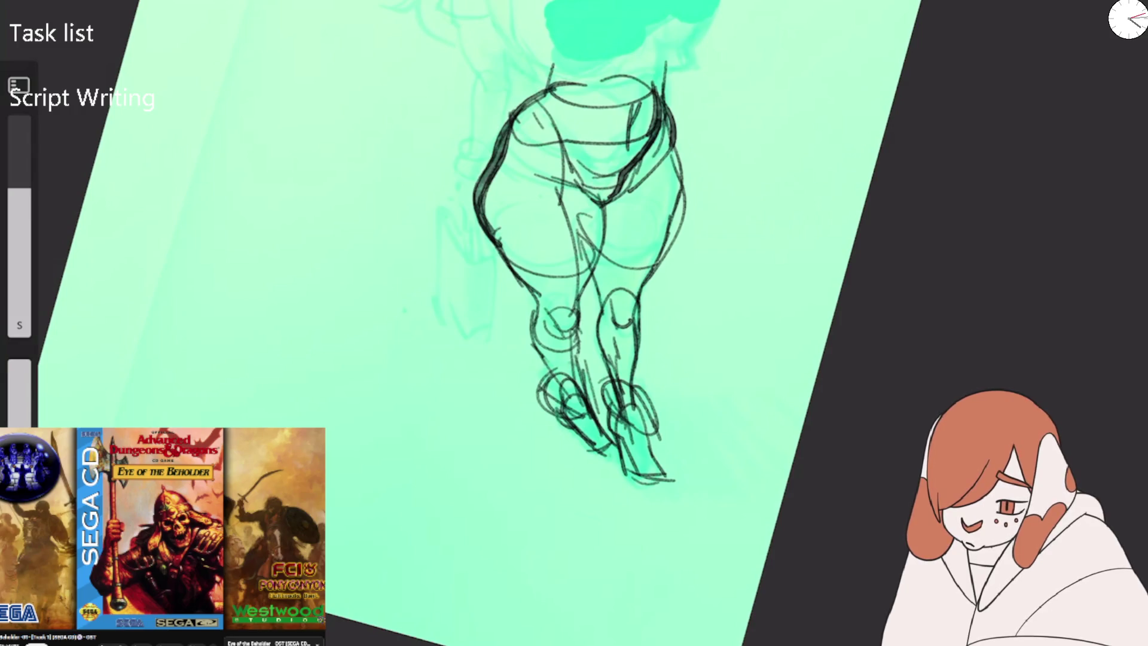
pyautogui.scroll(3, 568, 323)
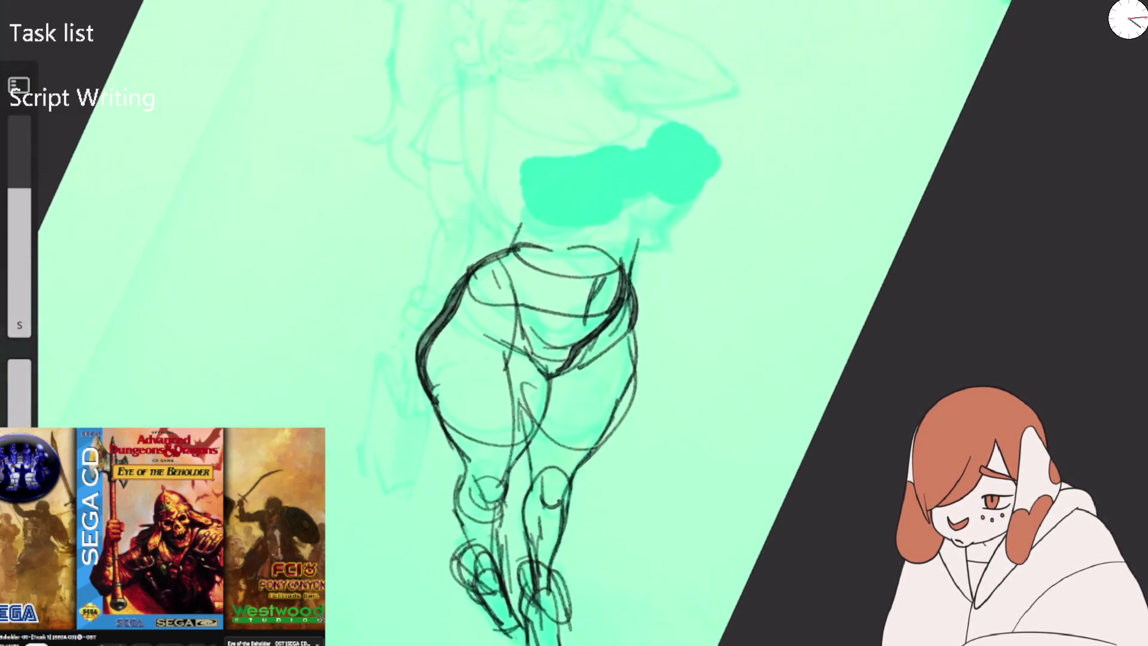
pyautogui.scroll(3, 538, 323)
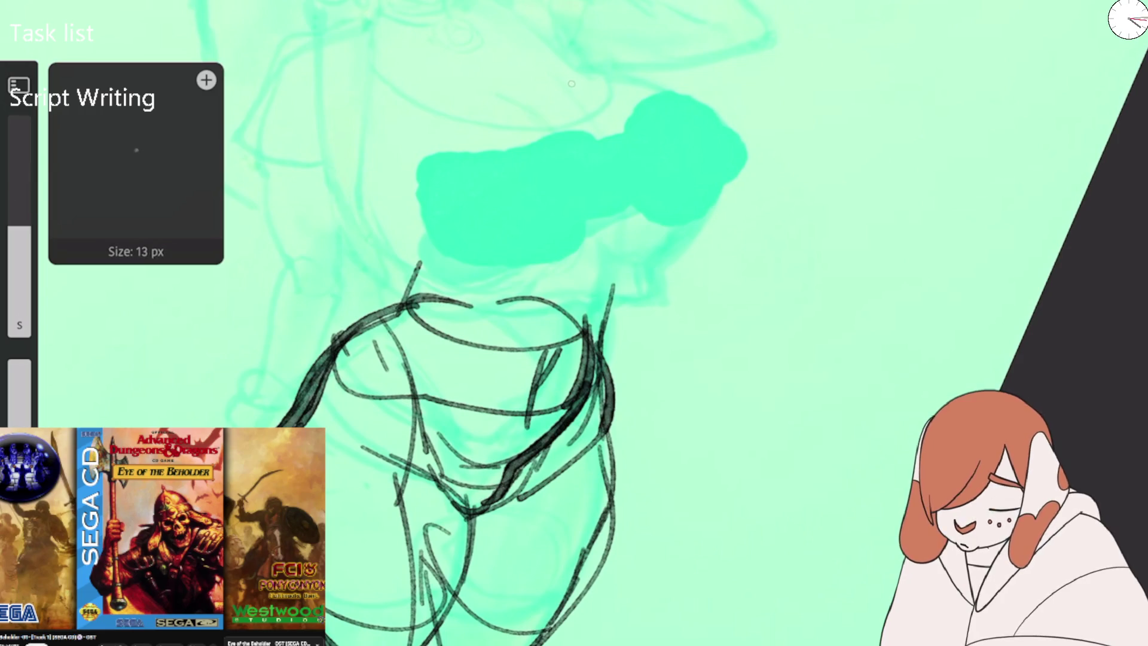
# Flip the canvas back, draw up the back of the neck, and set the brush to 33 px at 93% opacity.
pyautogui.press('m')
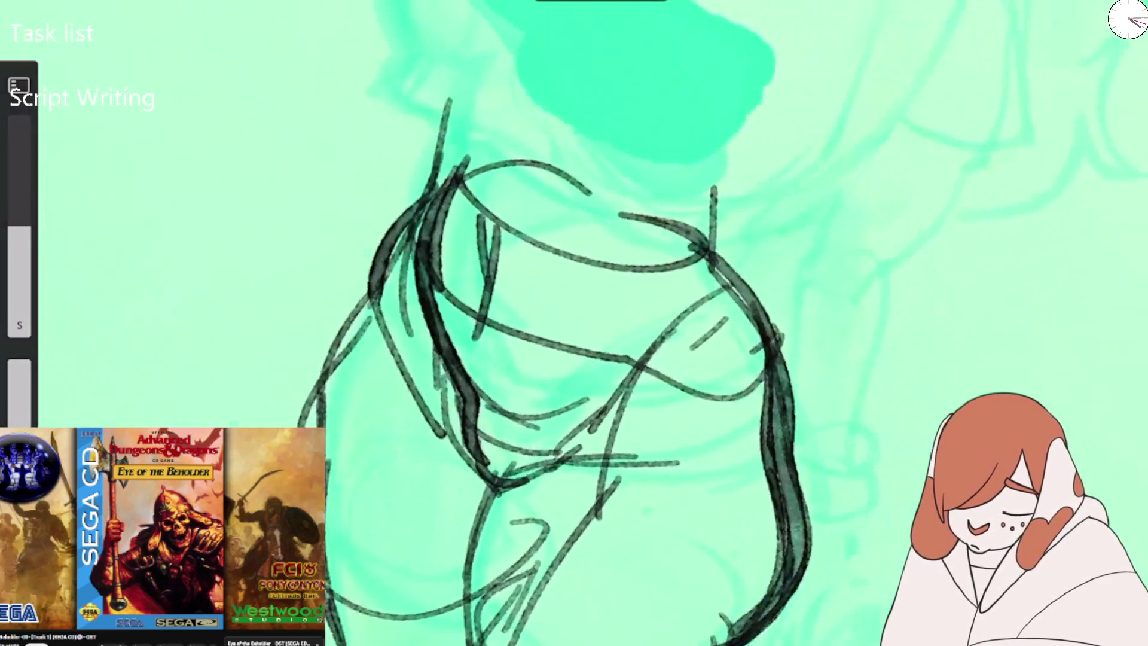
pyautogui.hscroll(5, 574, 323)
pyautogui.moveTo(326, 327); pyautogui.dragTo(338, 149)
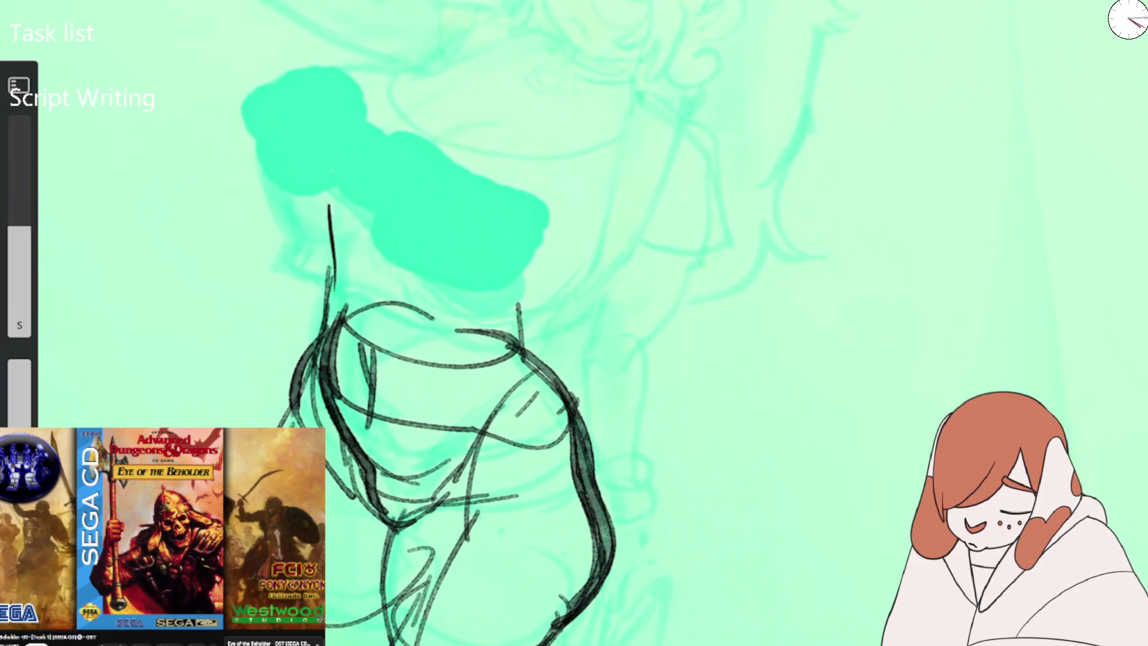
pyautogui.press(']')
pyautogui.press('i')
# Outline the top of the head, the ear and neck, and the ponytail looping down the back.
pyautogui.moveTo(333, 296)
pyautogui.mouseDown()
pyautogui.moveTo(646, 218)
pyautogui.moveTo(513, 334)
pyautogui.moveTo(726, 237)
pyautogui.mouseUp()
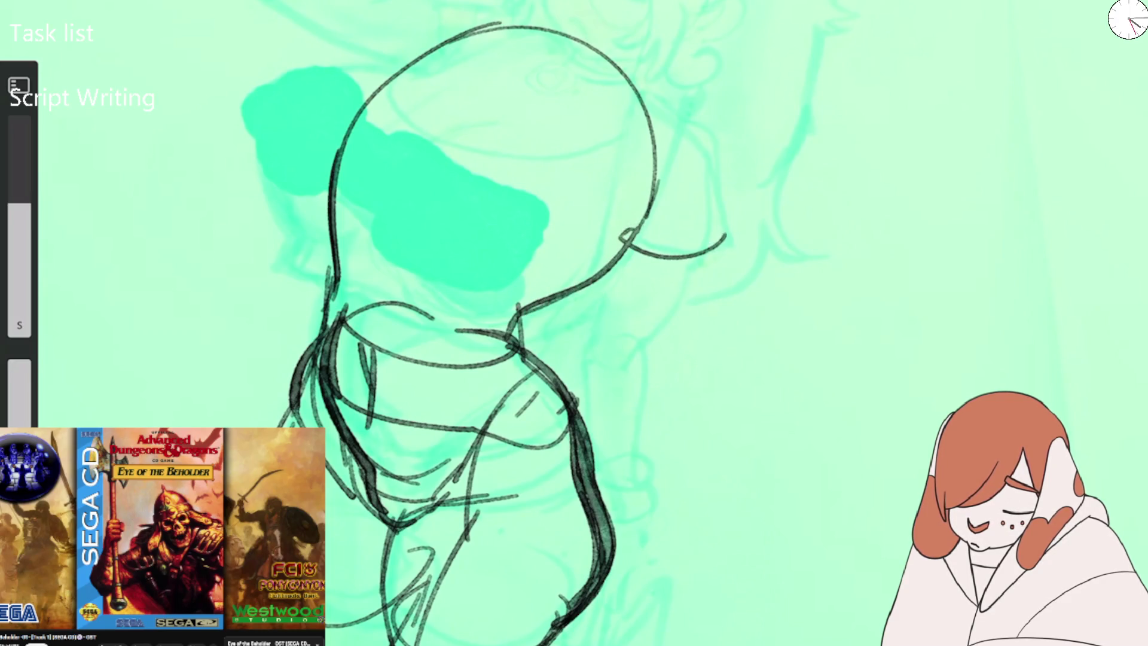
pyautogui.moveTo(647, 114)
pyautogui.mouseDown()
pyautogui.moveTo(628, 247)
pyautogui.moveTo(640, 383)
pyautogui.mouseUp()
pyautogui.moveTo(646, 334); pyautogui.dragTo(592, 371)
pyautogui.moveTo(589, 364)
pyautogui.mouseDown()
pyautogui.moveTo(586, 410)
pyautogui.moveTo(635, 562)
pyautogui.mouseUp()
pyautogui.moveTo(581, 401)
pyautogui.mouseDown()
pyautogui.moveTo(601, 547)
pyautogui.moveTo(637, 562)
pyautogui.mouseUp()
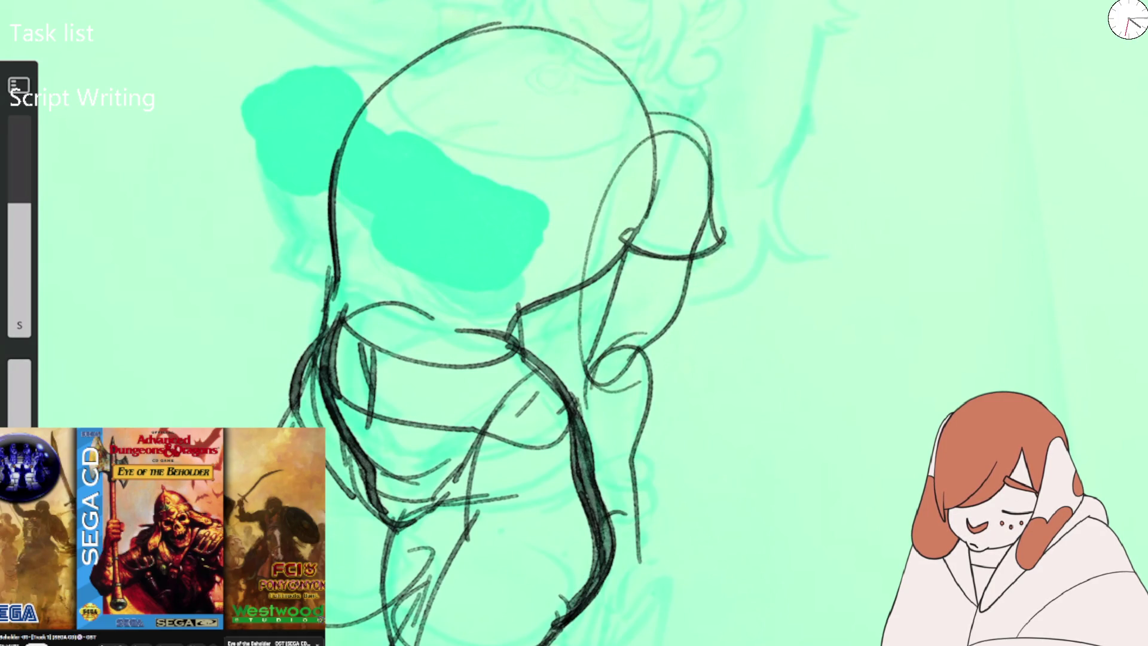
pyautogui.scroll(-3, 682, 332)
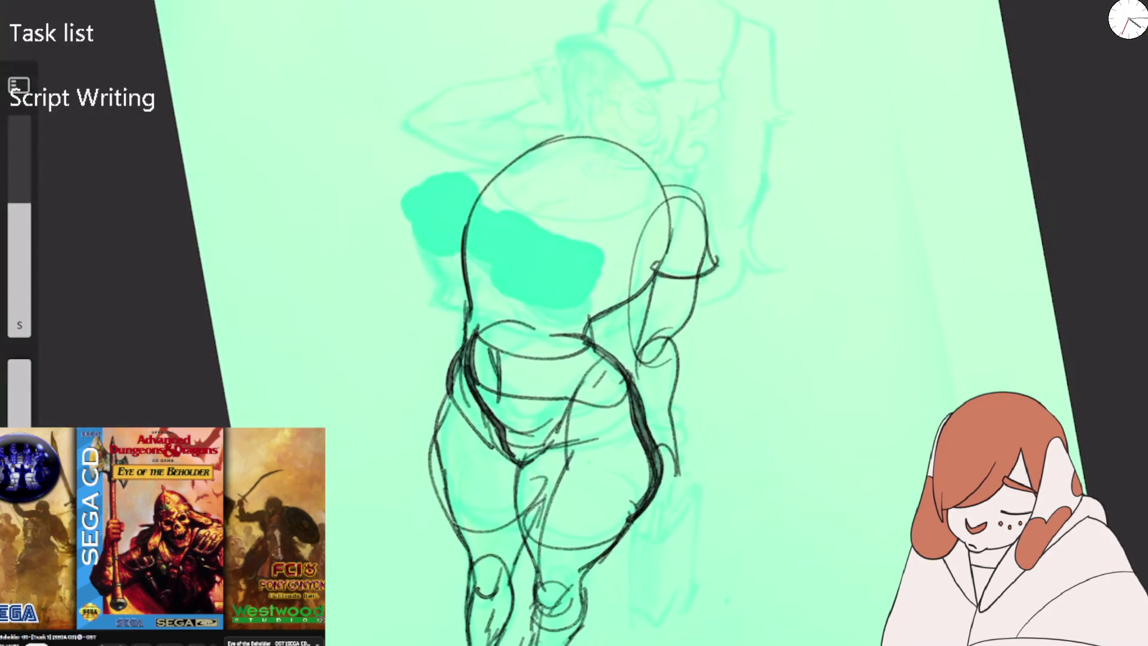
# Draw the hand at the hip holding a rectangular bag with its handle, sides and bottom.
pyautogui.press('m')
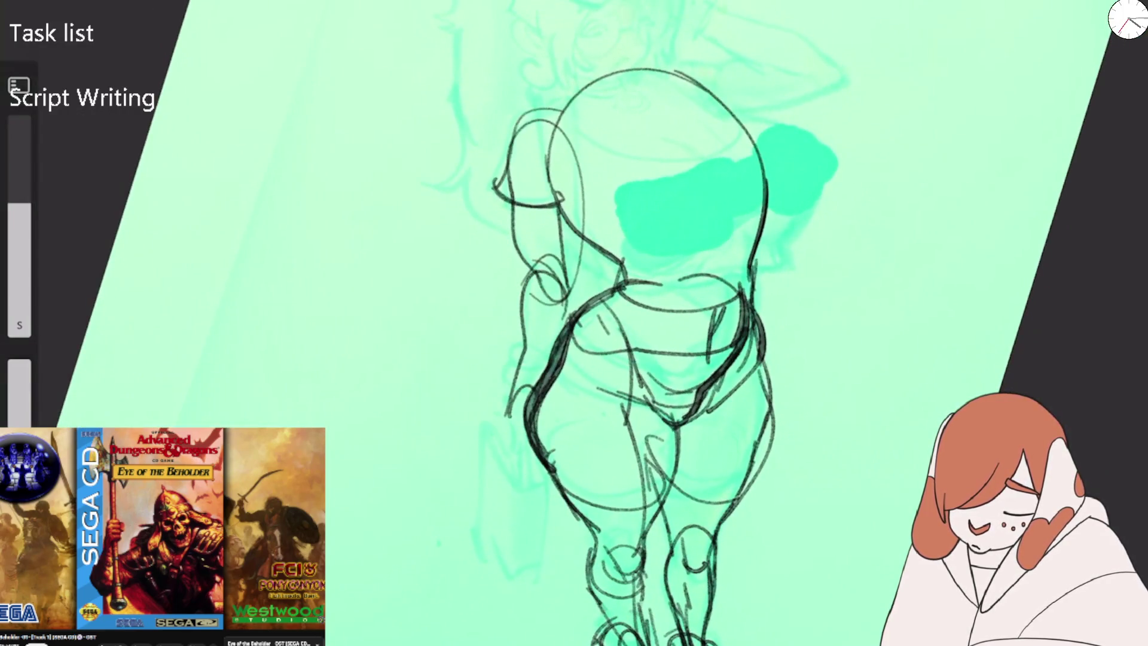
pyautogui.moveTo(530, 393); pyautogui.dragTo(502, 417)
pyautogui.moveTo(515, 362); pyautogui.dragTo(497, 408)
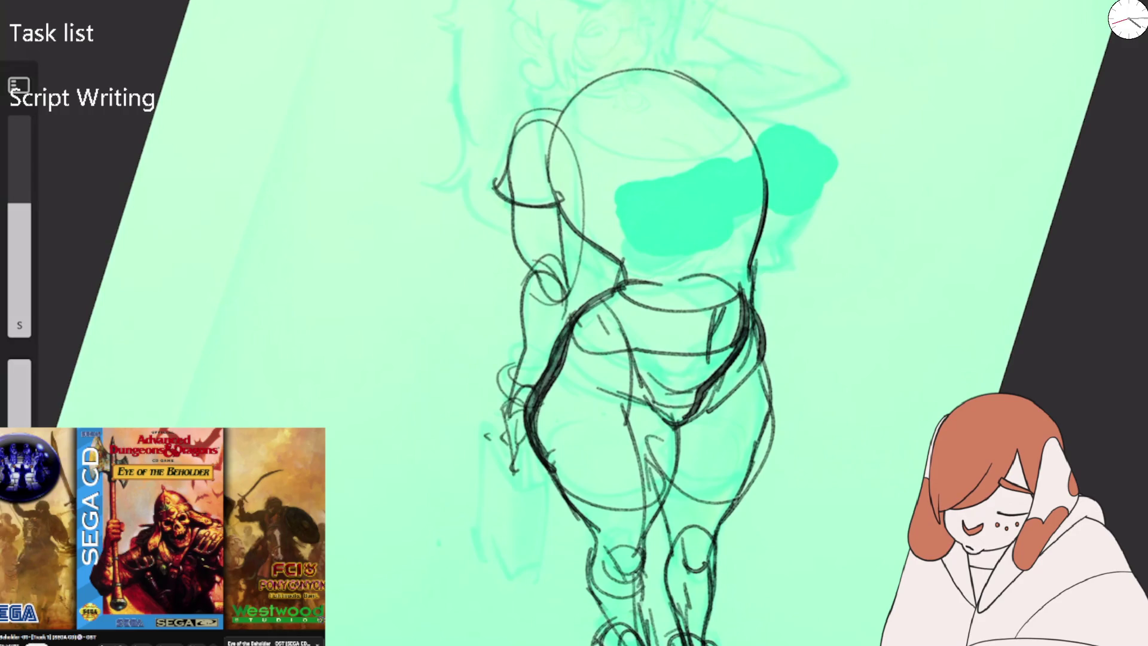
pyautogui.moveTo(531, 396)
pyautogui.mouseDown()
pyautogui.moveTo(511, 459)
pyautogui.moveTo(525, 533)
pyautogui.mouseUp()
pyautogui.moveTo(490, 447)
pyautogui.mouseDown()
pyautogui.moveTo(523, 545)
pyautogui.moveTo(558, 531)
pyautogui.mouseUp()
pyautogui.moveTo(558, 529); pyautogui.dragTo(545, 468)
pyautogui.moveTo(492, 440); pyautogui.dragTo(478, 538)
pyautogui.moveTo(479, 537); pyautogui.dragTo(512, 609)
pyautogui.moveTo(524, 544); pyautogui.dragTo(508, 603)
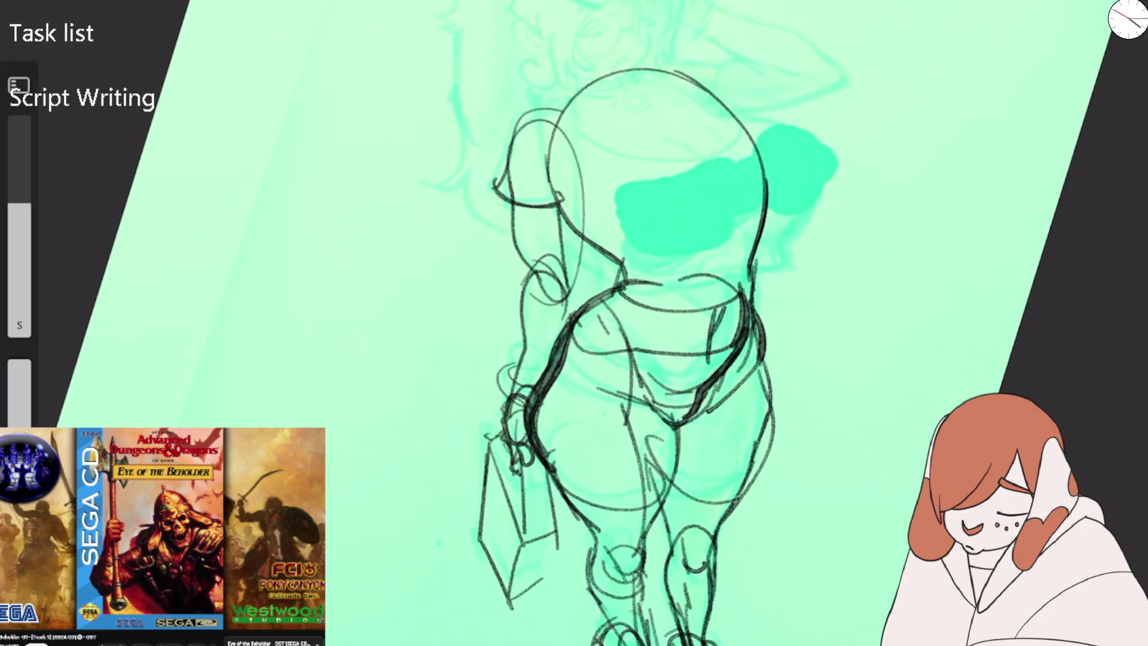
pyautogui.moveTo(516, 363); pyautogui.dragTo(512, 404)
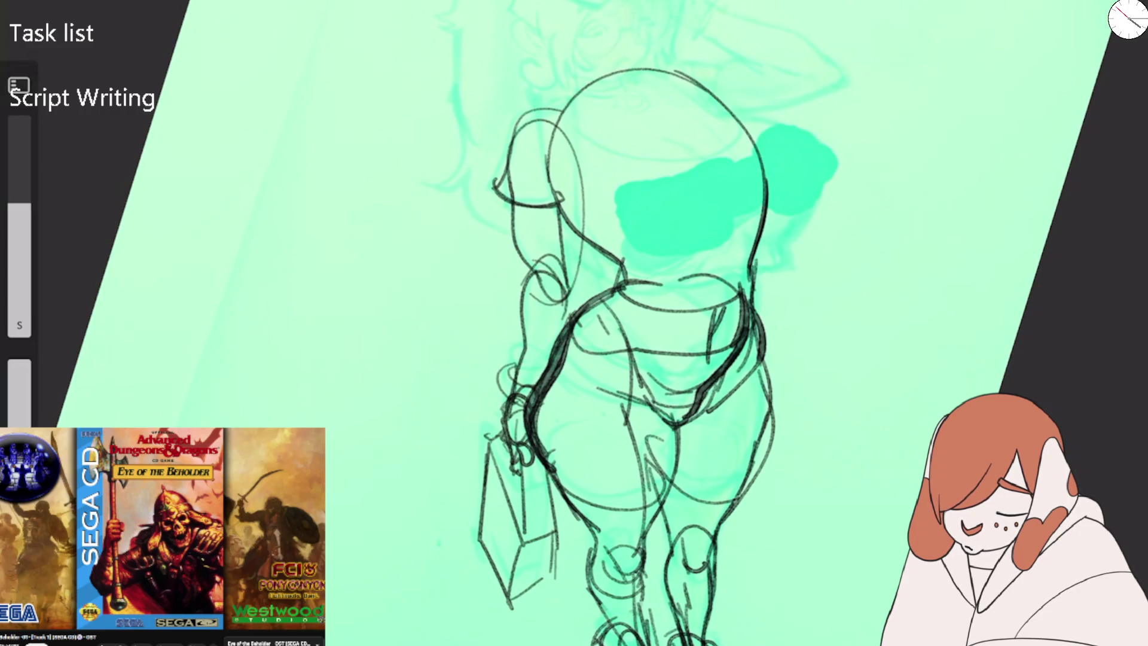
# Add a shoulder line, then curve a line around the chest fill, undo it and redraw it.
pyautogui.scroll(-2, 648, 323)
pyautogui.moveTo(482, 272); pyautogui.dragTo(546, 208)
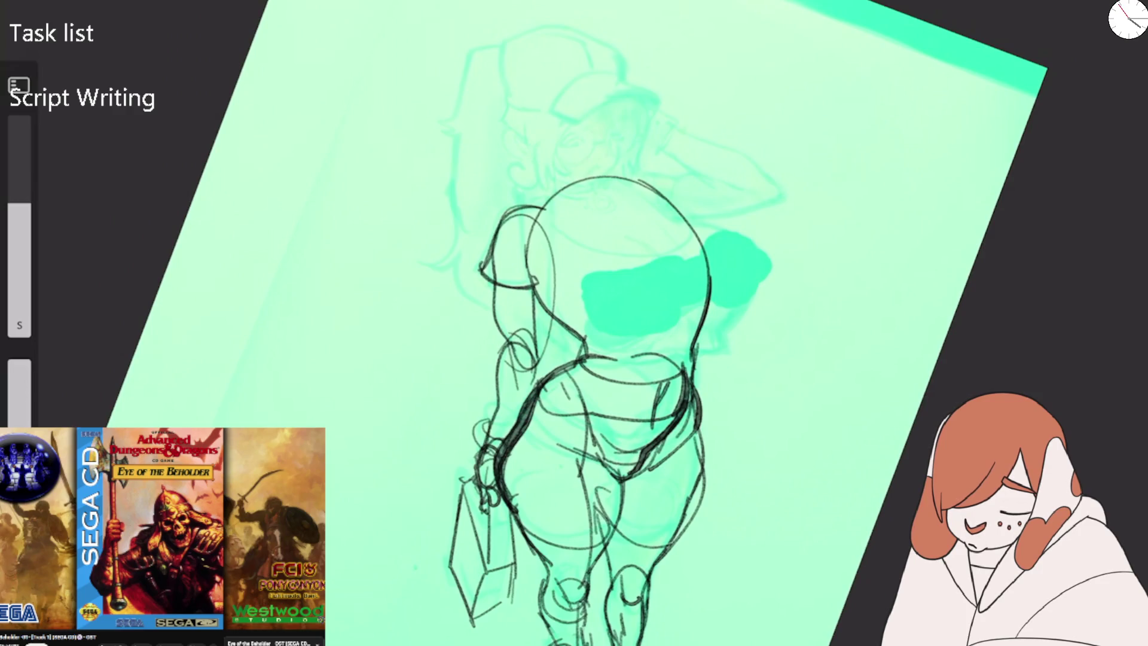
pyautogui.scroll(1, 575, 323)
pyautogui.scroll(2, 574, 323)
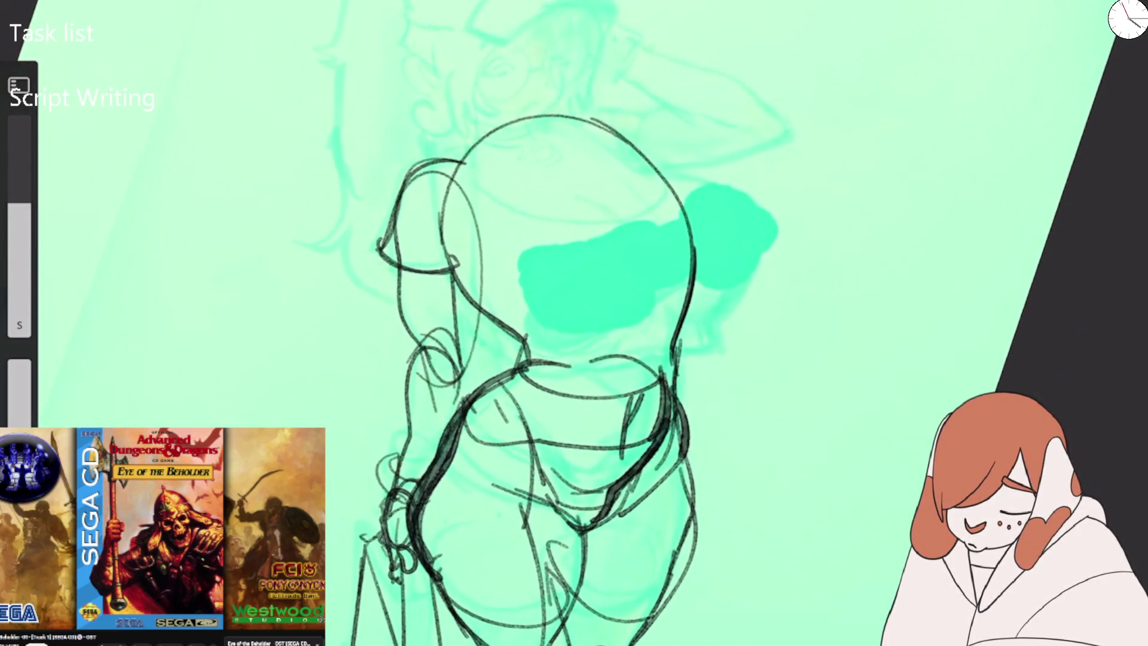
pyautogui.press('h')
pyautogui.moveTo(583, 110); pyautogui.dragTo(469, 320)
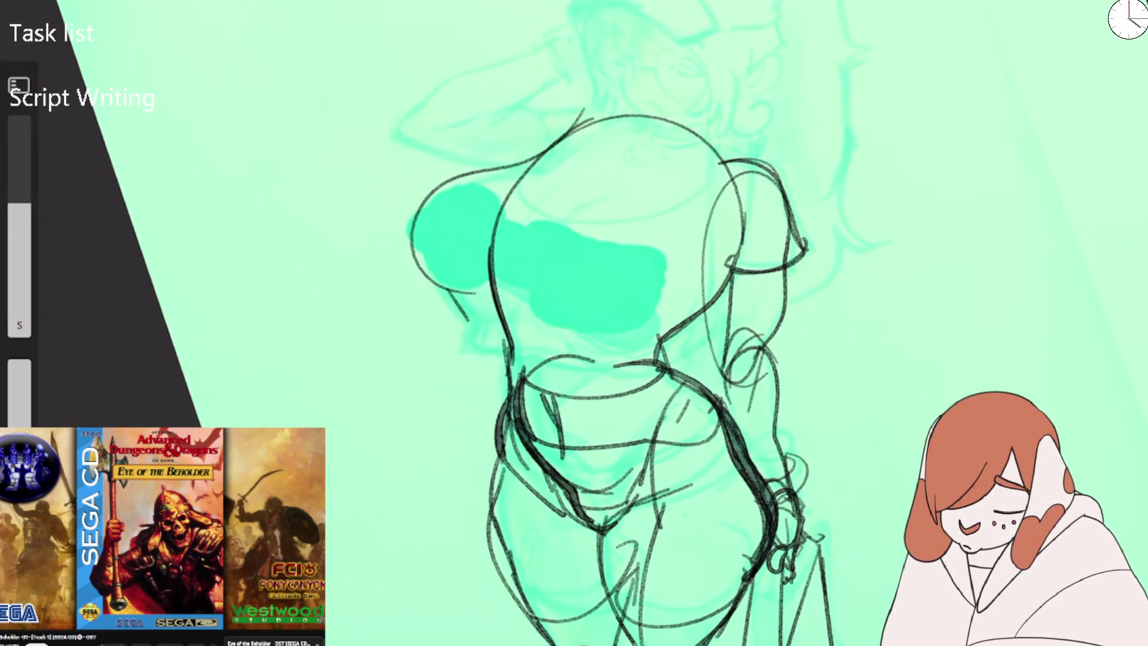
pyautogui.hotkey('ctrl', 'z')
pyautogui.hotkey('ctrl', 'z')
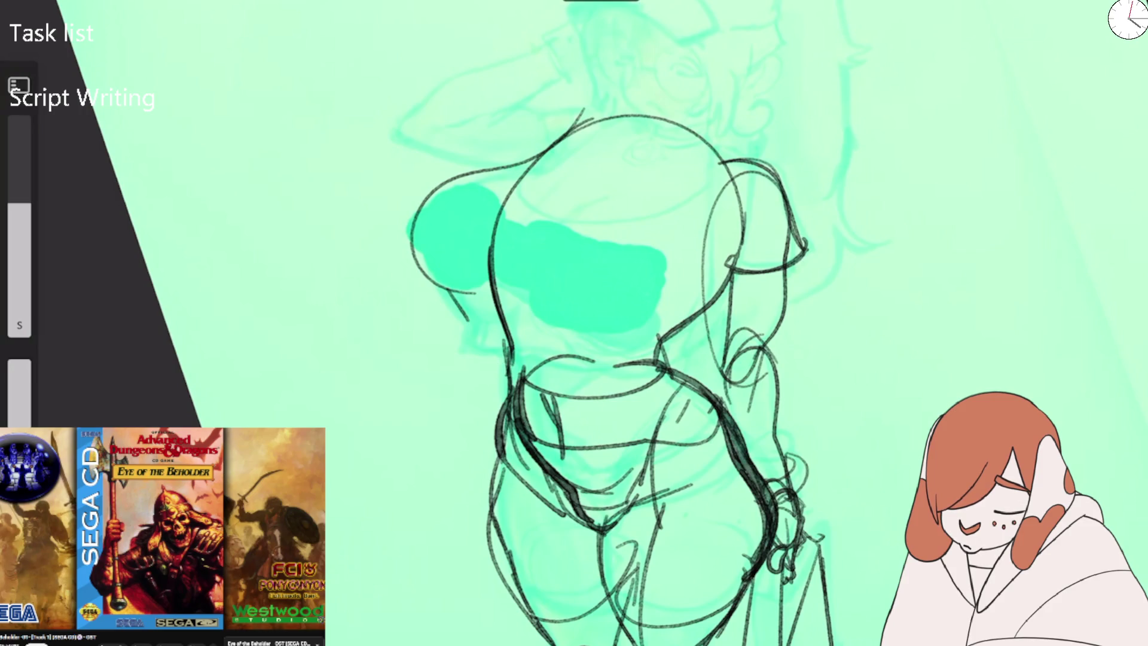
pyautogui.moveTo(405, 246)
pyautogui.mouseDown()
pyautogui.moveTo(462, 357)
pyautogui.moveTo(586, 390)
pyautogui.moveTo(661, 366)
pyautogui.mouseUp()
# Sketch the chest curve, shoulder arcs, and the figure's right side and waist.
pyautogui.moveTo(552, 152)
pyautogui.mouseDown()
pyautogui.moveTo(503, 217)
pyautogui.moveTo(684, 209)
pyautogui.mouseUp()
pyautogui.moveTo(415, 234)
pyautogui.mouseDown()
pyautogui.moveTo(572, 153)
pyautogui.moveTo(587, 127)
pyautogui.moveTo(640, 119)
pyautogui.moveTo(589, 197)
pyautogui.moveTo(494, 254)
pyautogui.mouseUp()
pyautogui.moveTo(604, 191)
pyautogui.mouseDown()
pyautogui.moveTo(507, 311)
pyautogui.moveTo(664, 307)
pyautogui.mouseUp()
pyautogui.moveTo(644, 358); pyautogui.dragTo(691, 281)
pyautogui.moveTo(662, 341); pyautogui.dragTo(693, 303)
pyautogui.moveTo(683, 334)
pyautogui.mouseDown()
pyautogui.moveTo(709, 286)
pyautogui.moveTo(676, 317)
pyautogui.moveTo(662, 359)
pyautogui.moveTo(547, 376)
pyautogui.mouseUp()
pyautogui.moveTo(407, 217)
pyautogui.mouseDown()
pyautogui.moveTo(437, 335)
pyautogui.moveTo(514, 358)
pyautogui.moveTo(684, 335)
pyautogui.mouseUp()
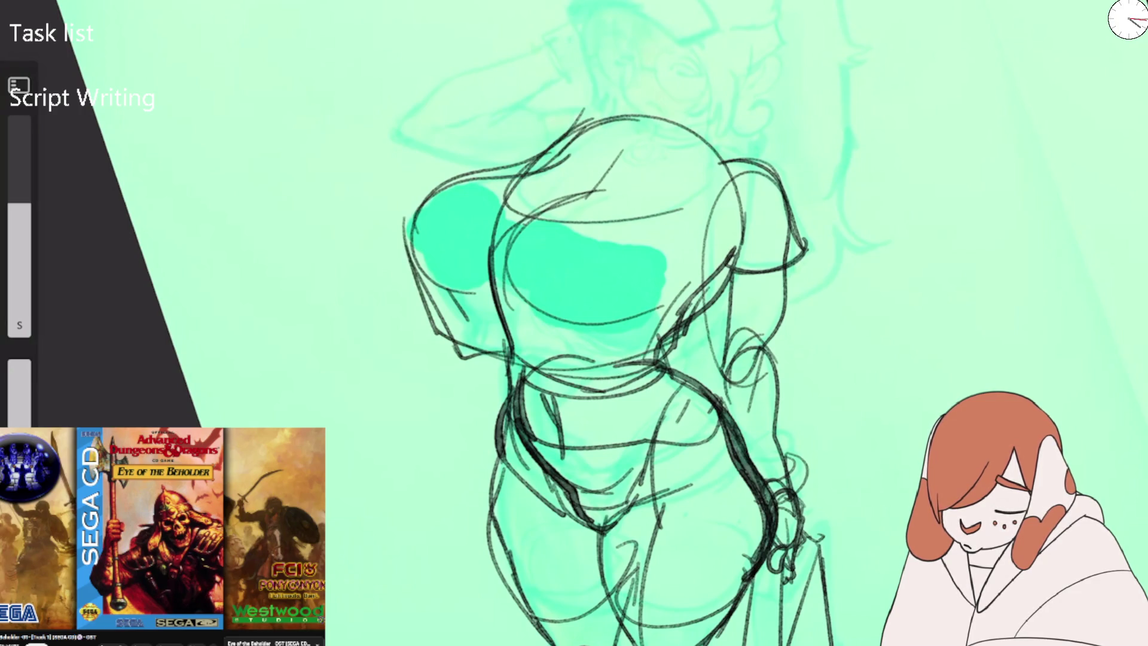
# Add shading lines, outline the left chest, and darken the waist and left-side lines.
pyautogui.moveTo(430, 350); pyautogui.dragTo(449, 367)
pyautogui.moveTo(399, 249); pyautogui.dragTo(422, 314)
pyautogui.moveTo(426, 347); pyautogui.dragTo(445, 363)
pyautogui.moveTo(405, 267); pyautogui.dragTo(508, 366)
pyautogui.moveTo(619, 367); pyautogui.dragTo(641, 372)
pyautogui.moveTo(697, 308)
pyautogui.mouseDown()
pyautogui.moveTo(640, 366)
pyautogui.moveTo(663, 364)
pyautogui.mouseUp()
pyautogui.moveTo(479, 259); pyautogui.dragTo(520, 377)
pyautogui.moveTo(491, 292); pyautogui.dragTo(513, 402)
pyautogui.moveTo(631, 118); pyautogui.dragTo(489, 271)
pyautogui.moveTo(638, 124); pyautogui.dragTo(672, 124)
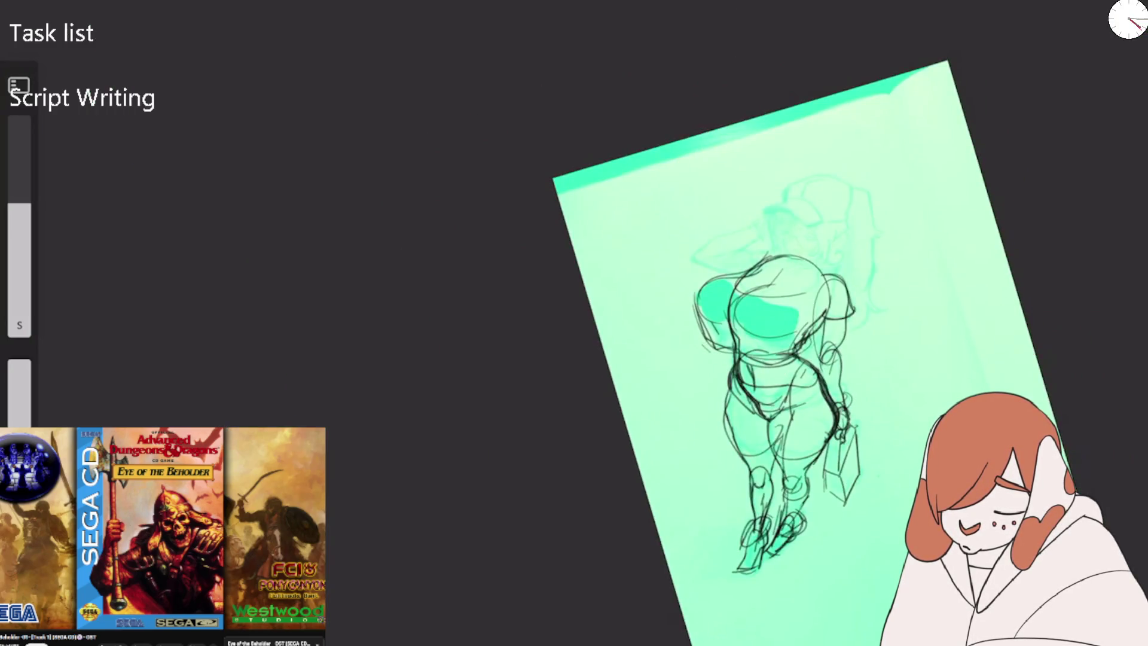
# Rotate the view onto the figure and try the head-side and shoulder lines, undoing the attempts.
pyautogui.scroll(3, 760, 323)
pyautogui.moveTo(658, 179); pyautogui.dragTo(598, 251)
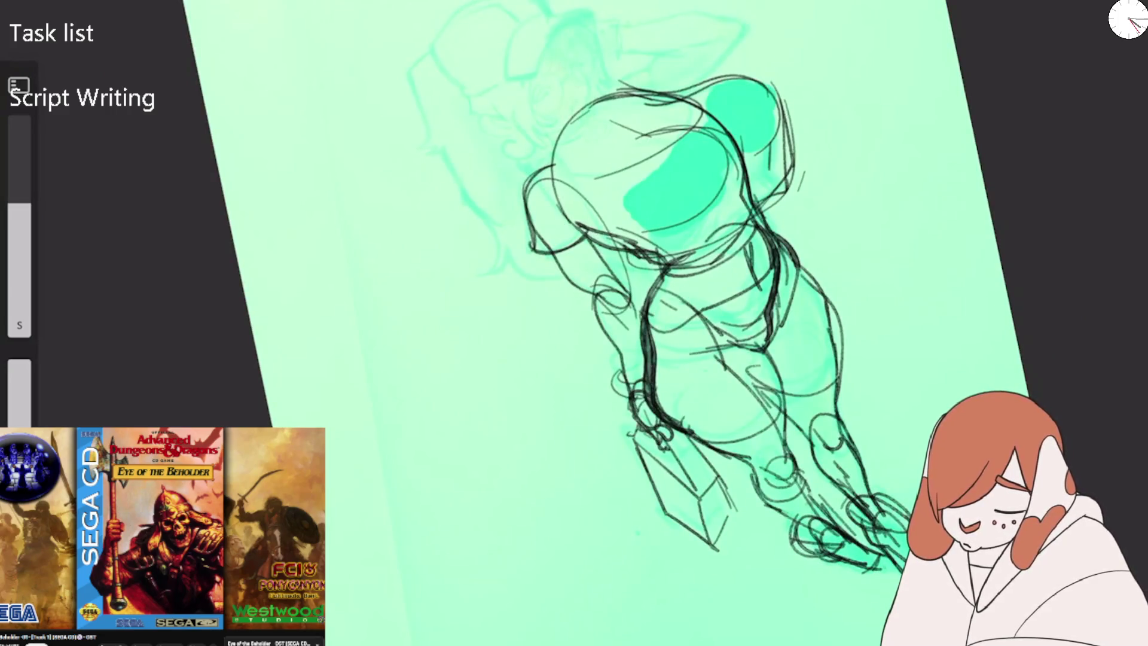
pyautogui.moveTo(572, 104); pyautogui.dragTo(519, 205)
pyautogui.moveTo(598, 67); pyautogui.dragTo(529, 189)
pyautogui.hotkey('ctrl', 'z')
pyautogui.moveTo(638, 73)
pyautogui.mouseDown()
pyautogui.moveTo(547, 218)
pyautogui.moveTo(539, 263)
pyautogui.mouseUp()
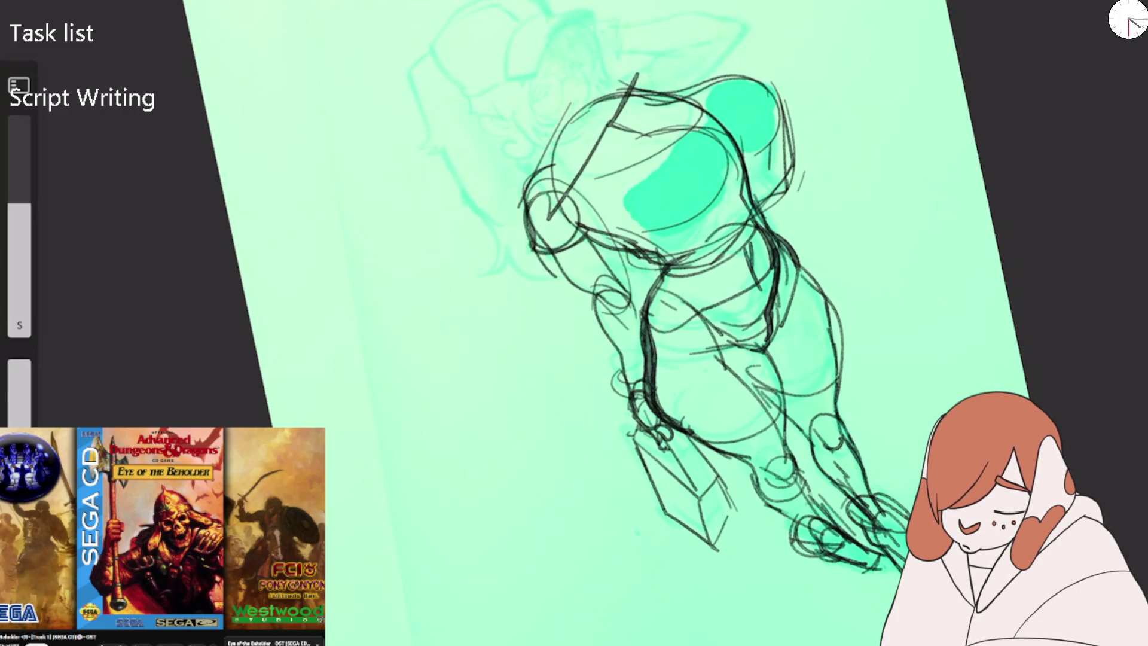
pyautogui.hotkey('ctrl', 'z')
pyautogui.hotkey('ctrl', 'z')
pyautogui.hotkey('ctrl', 'z')
pyautogui.hotkey('ctrl', 'z')
pyautogui.hotkey('ctrl', 'z')
pyautogui.hotkey('ctrl', 'z')
pyautogui.hotkey('ctrl', 'z')
pyautogui.hotkey('ctrl', 'z')
pyautogui.hotkey('ctrl', 'z')
pyautogui.hotkey('ctrl', 'z')
pyautogui.hotkey('ctrl', 'z')
pyautogui.hotkey('ctrl', 'z')
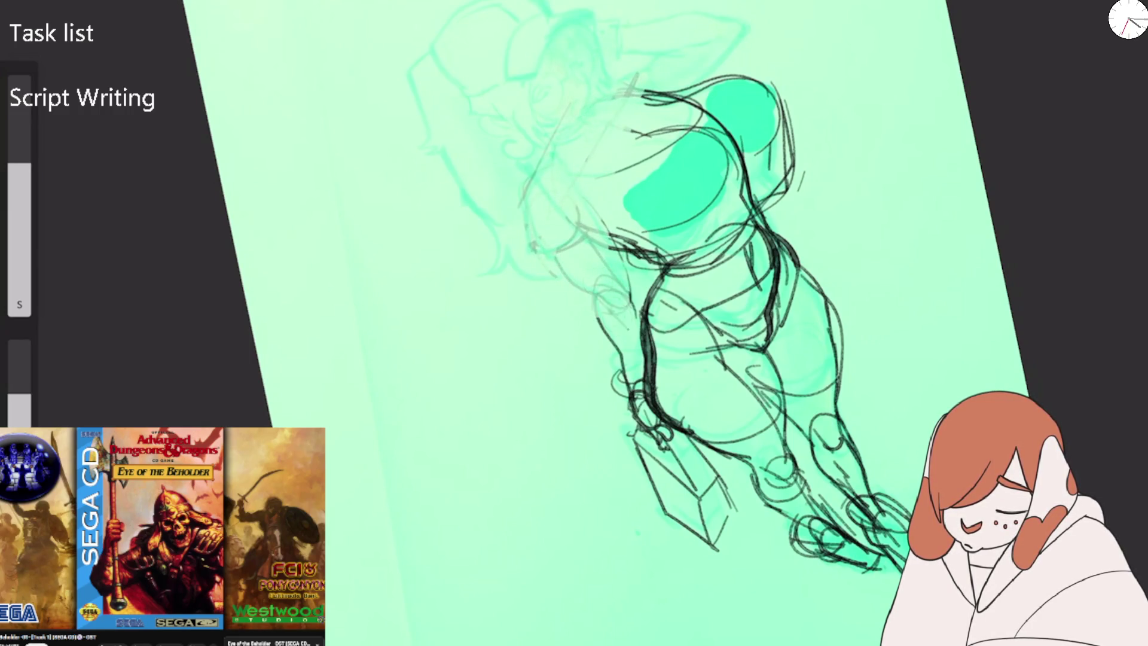
pyautogui.moveTo(606, 90)
pyautogui.mouseDown()
pyautogui.moveTo(581, 127)
pyautogui.moveTo(641, 143)
pyautogui.moveTo(537, 181)
pyautogui.moveTo(554, 174)
pyautogui.moveTo(540, 269)
pyautogui.mouseUp()
pyautogui.moveTo(537, 181); pyautogui.dragTo(543, 245)
pyautogui.moveTo(524, 206); pyautogui.dragTo(582, 298)
pyautogui.hotkey('ctrl', 'z')
pyautogui.hotkey('ctrl', 'z')
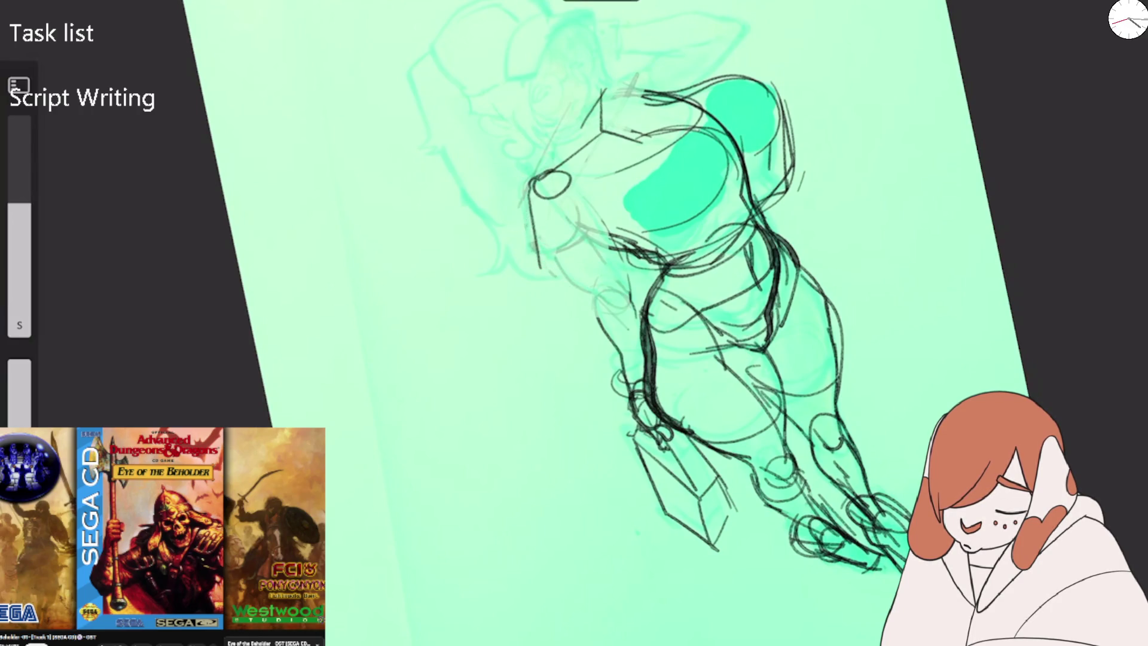
# Draw the face's left edge, the line under the chin and the jaw down to the neck.
pyautogui.moveTo(527, 176); pyautogui.dragTo(544, 230)
pyautogui.moveTo(537, 271)
pyautogui.mouseDown()
pyautogui.moveTo(592, 229)
pyautogui.moveTo(598, 299)
pyautogui.mouseUp()
pyautogui.moveTo(600, 240)
pyautogui.mouseDown()
pyautogui.moveTo(631, 308)
pyautogui.moveTo(616, 277)
pyautogui.mouseUp()
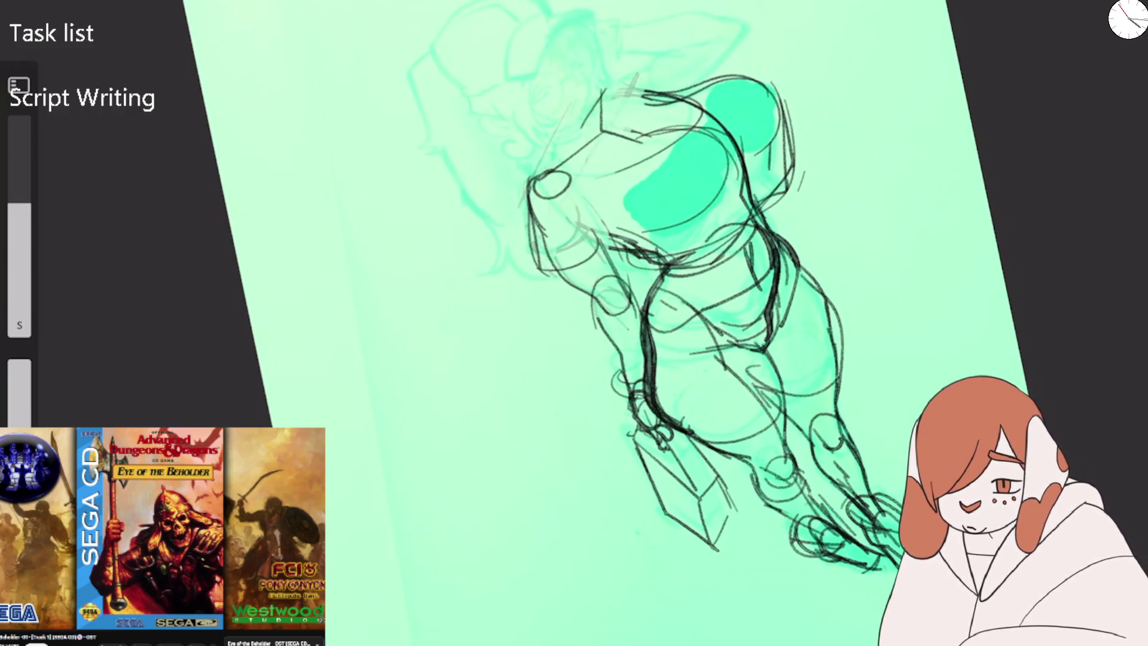
pyautogui.scroll(3, 598, 299)
pyautogui.scroll(3, 598, 299)
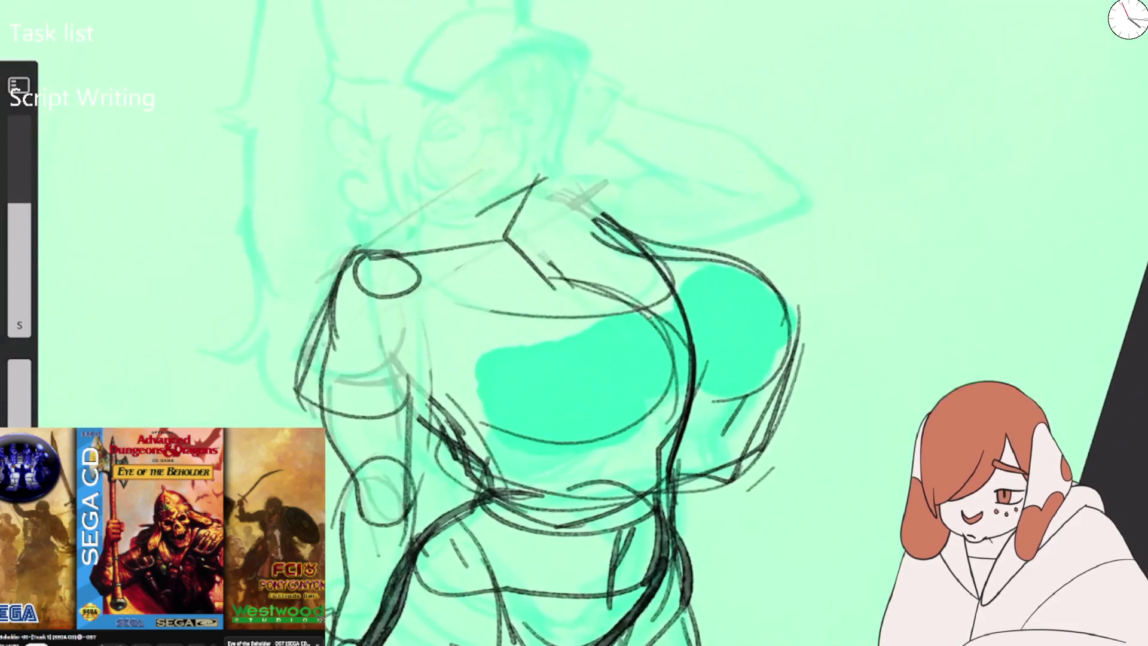
# Ink the ear and the cap's lower edge, right side, brim, top and left edge in black.
pyautogui.moveTo(332, 140)
pyautogui.mouseDown()
pyautogui.moveTo(363, 132)
pyautogui.moveTo(366, 169)
pyautogui.moveTo(355, 150)
pyautogui.mouseUp()
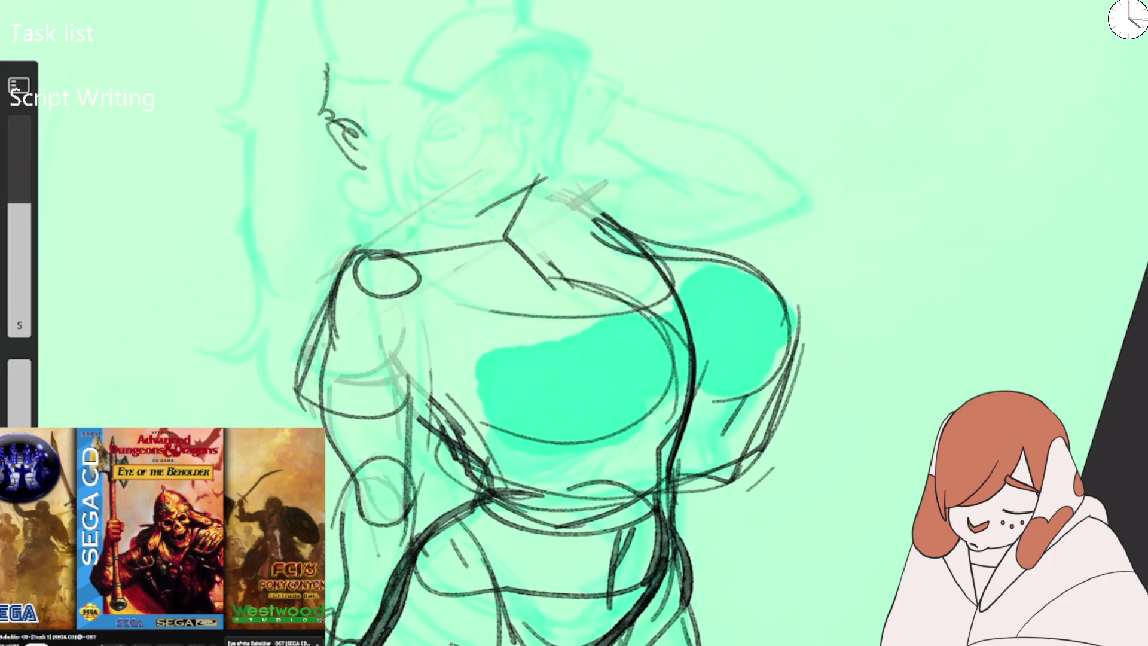
pyautogui.moveTo(315, 76); pyautogui.dragTo(416, 79)
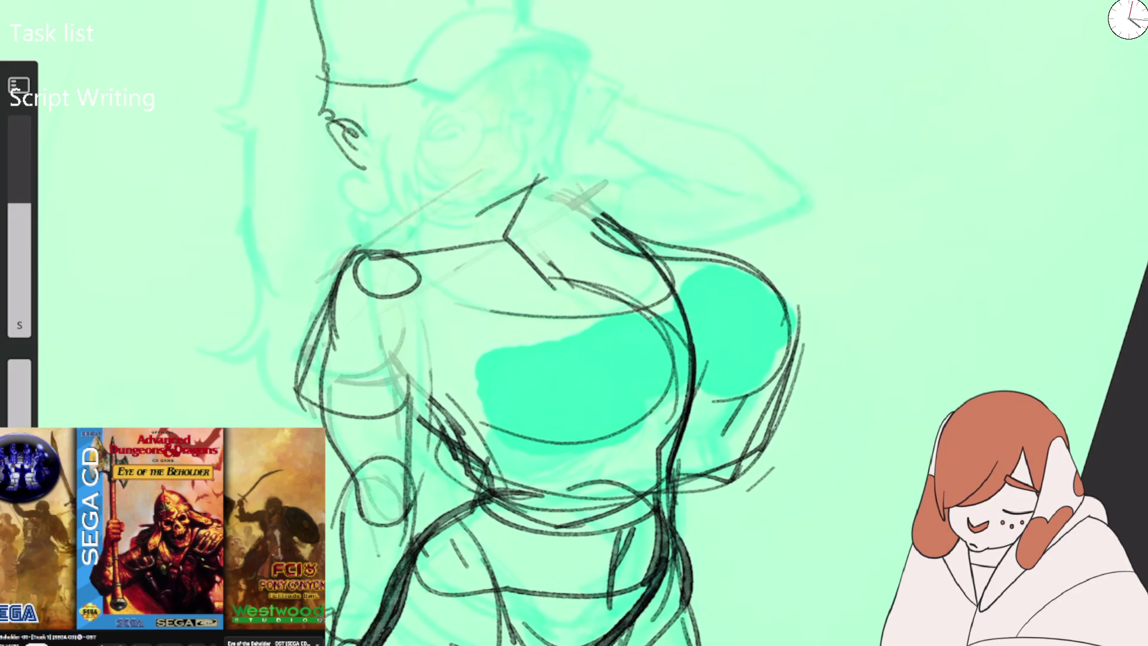
pyautogui.scroll(-2, 538, 323)
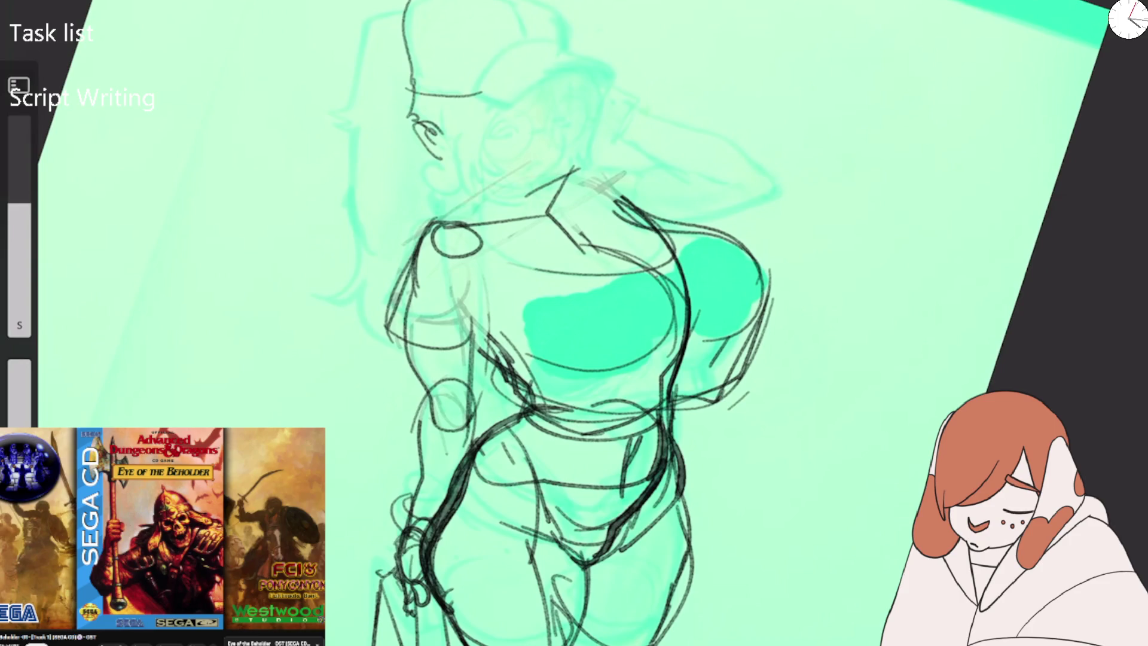
pyautogui.moveTo(547, 3)
pyautogui.mouseDown()
pyautogui.moveTo(564, 42)
pyautogui.moveTo(478, 91)
pyautogui.mouseUp()
pyautogui.moveTo(406, 33); pyautogui.dragTo(412, 87)
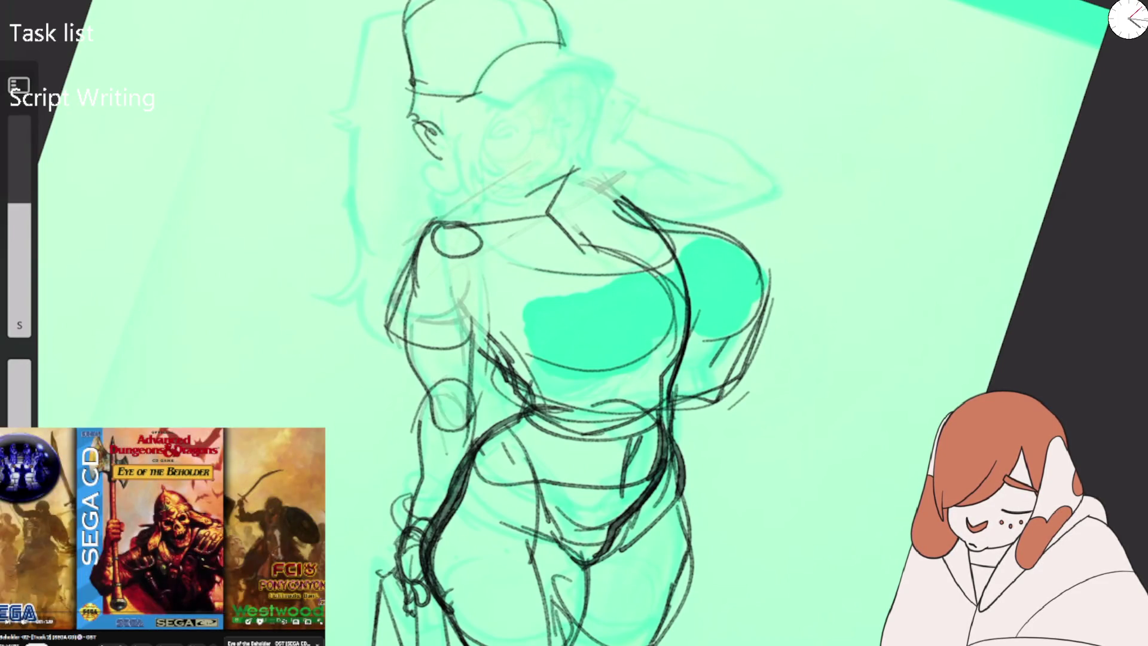
pyautogui.moveTo(507, 114)
pyautogui.mouseDown()
pyautogui.moveTo(607, 62)
pyautogui.moveTo(617, 75)
pyautogui.mouseUp()
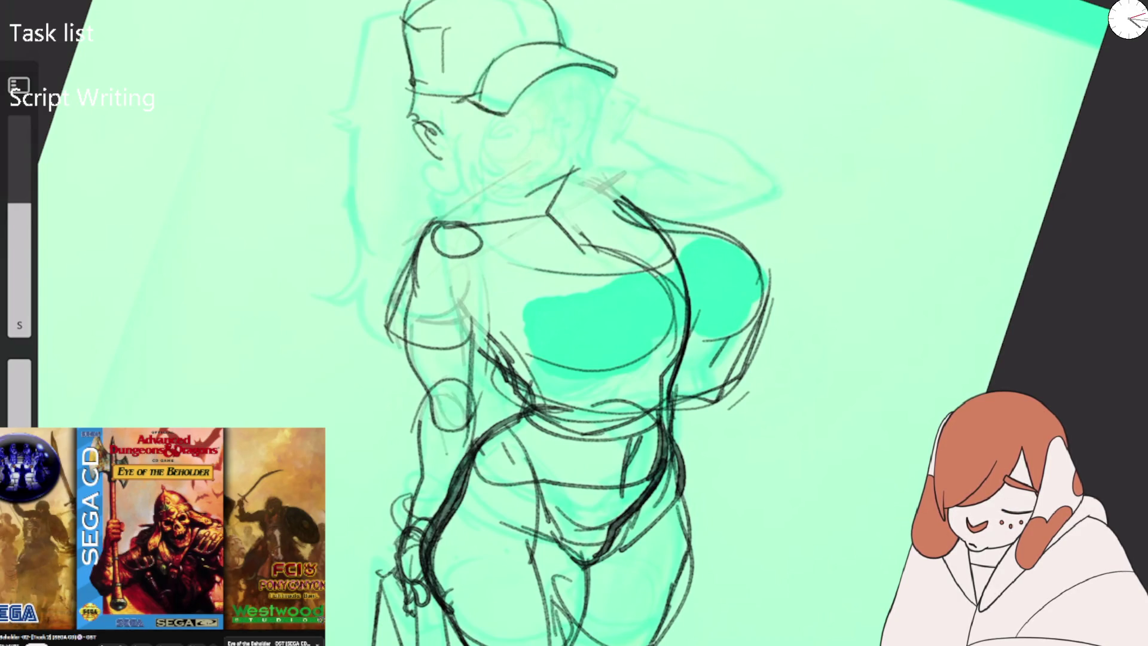
pyautogui.moveTo(476, 20); pyautogui.dragTo(532, 2)
pyautogui.moveTo(547, 2); pyautogui.dragTo(559, 25)
pyautogui.moveTo(421, 3); pyautogui.dragTo(409, 78)
pyautogui.moveTo(410, 36); pyautogui.dragTo(443, 3)
pyautogui.moveTo(526, 2); pyautogui.dragTo(565, 35)
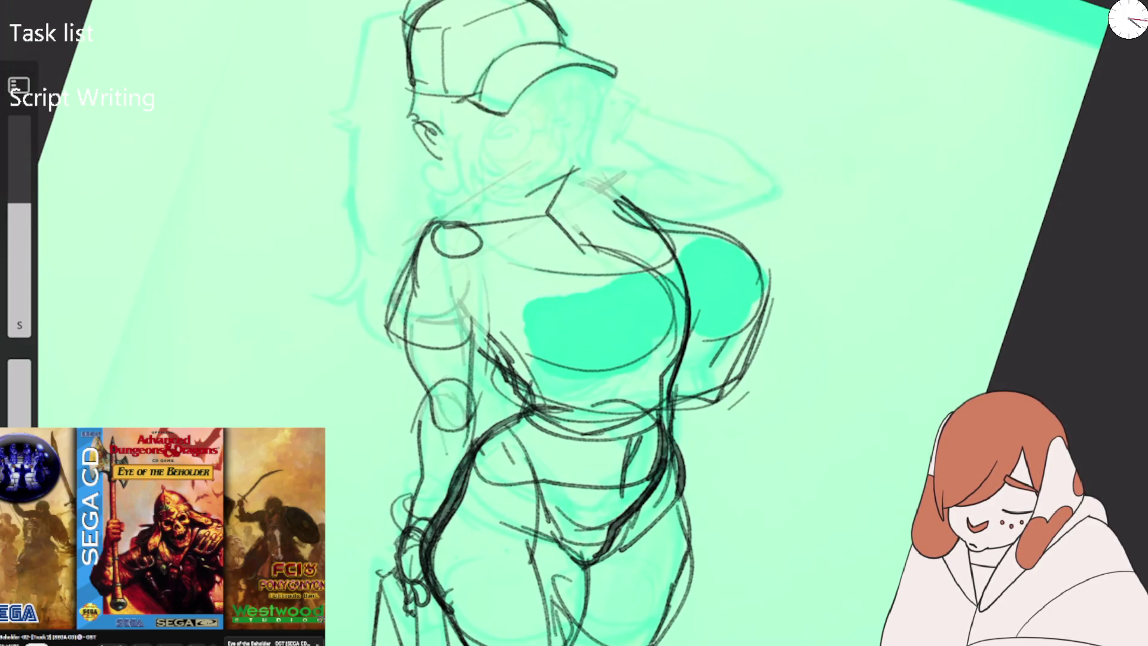
# Mirror the canvas view upright and refine the cap's tip, top and right edges.
pyautogui.press('m')
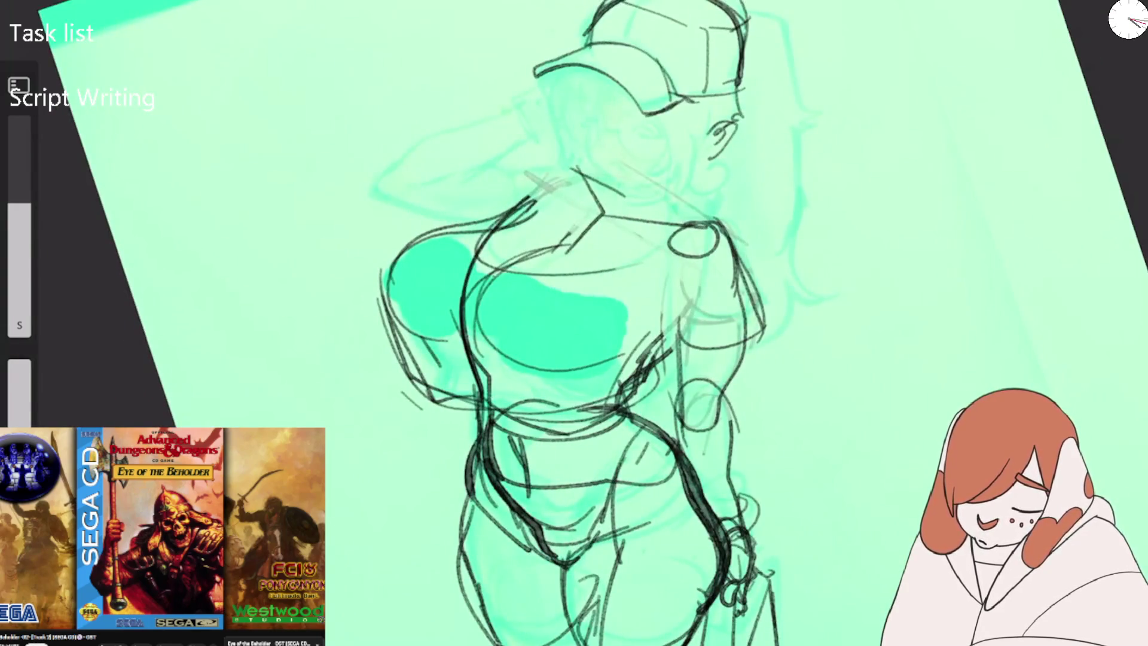
pyautogui.press('5')
pyautogui.moveTo(555, 28); pyautogui.dragTo(627, 1)
pyautogui.moveTo(777, 13); pyautogui.dragTo(766, 96)
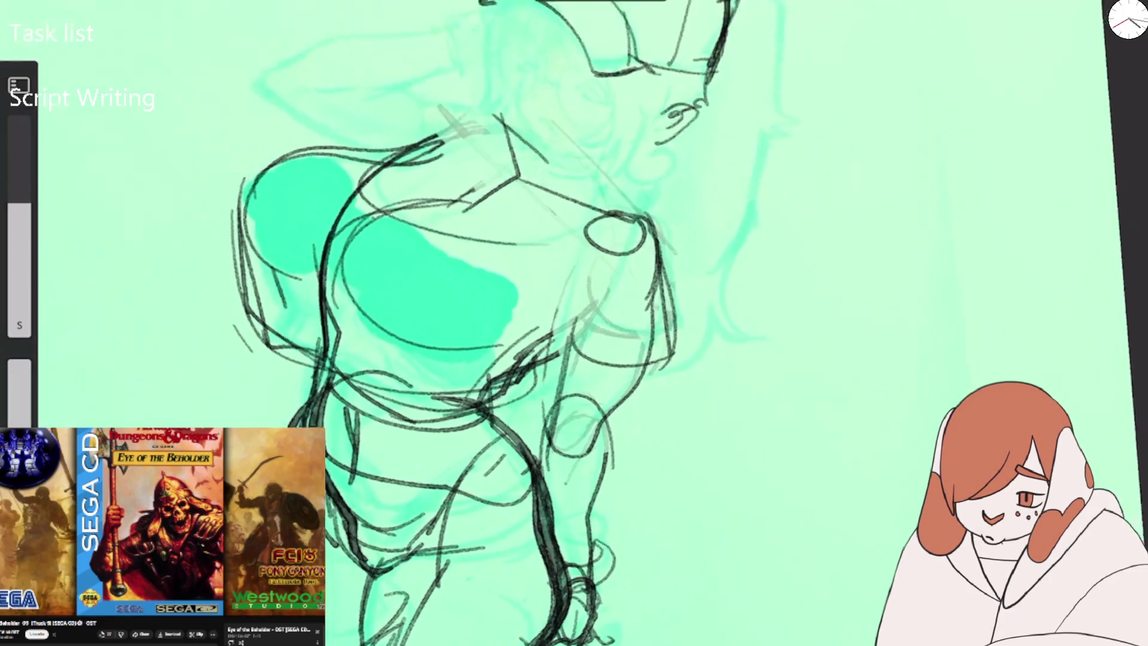
pyautogui.scroll(3, 658, 239)
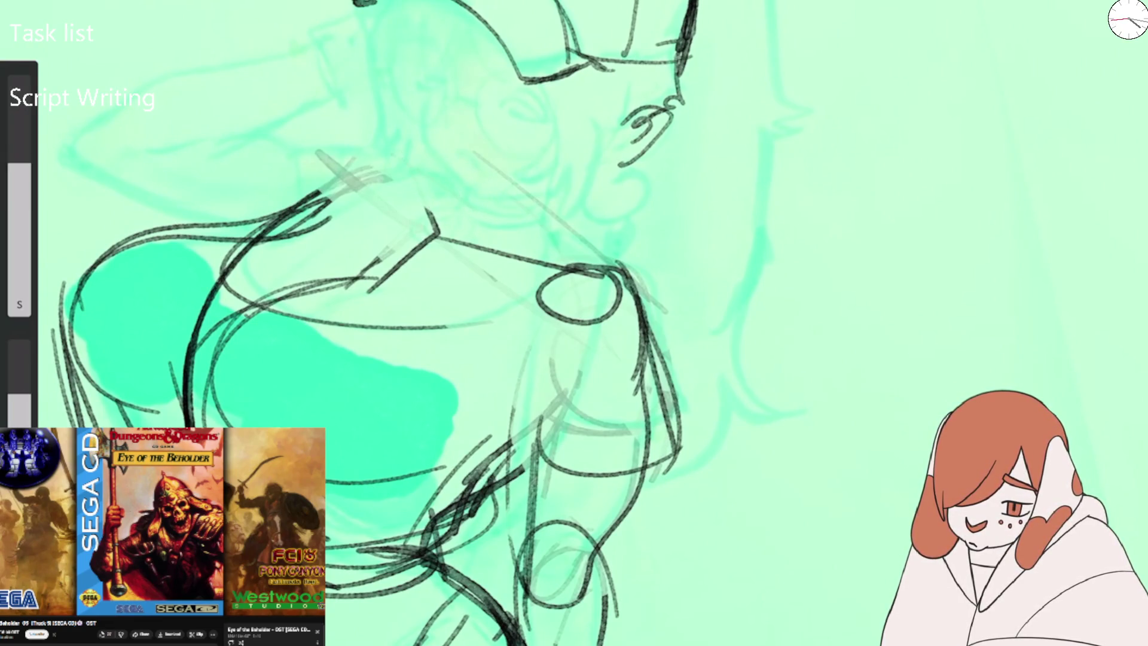
# Ink a line down from the head top, the ear outline and a brow arc over the eye.
pyautogui.moveTo(418, 1)
pyautogui.mouseDown()
pyautogui.moveTo(429, 140)
pyautogui.moveTo(467, 185)
pyautogui.moveTo(553, 202)
pyautogui.mouseUp()
pyautogui.moveTo(431, 63); pyautogui.dragTo(454, 91)
pyautogui.moveTo(422, 24); pyautogui.dragTo(450, 77)
pyautogui.moveTo(505, 102); pyautogui.dragTo(543, 121)
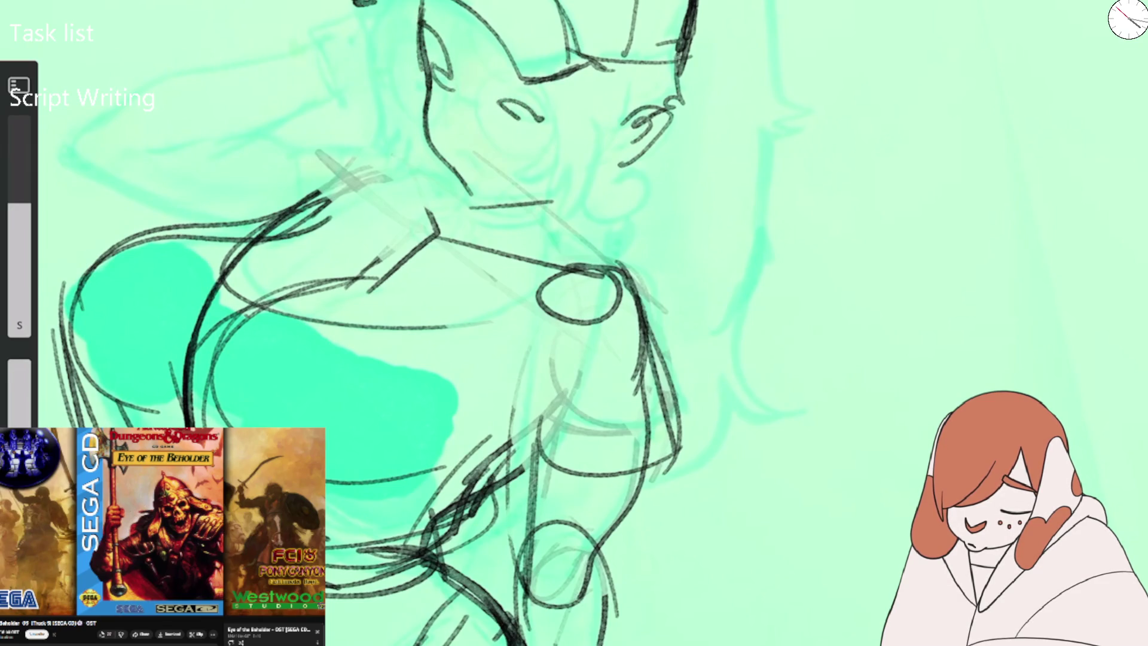
pyautogui.moveTo(418, 53)
pyautogui.mouseDown()
pyautogui.moveTo(446, 120)
pyautogui.moveTo(445, 107)
pyautogui.moveTo(406, 119)
pyautogui.moveTo(431, 114)
pyautogui.moveTo(435, 83)
pyautogui.mouseUp()
# Undo the scribbled ear shading and ear circle, mirroring the canvas to check proportions.
pyautogui.hotkey('ctrl', 'z')
pyautogui.hotkey('ctrl', 'z')
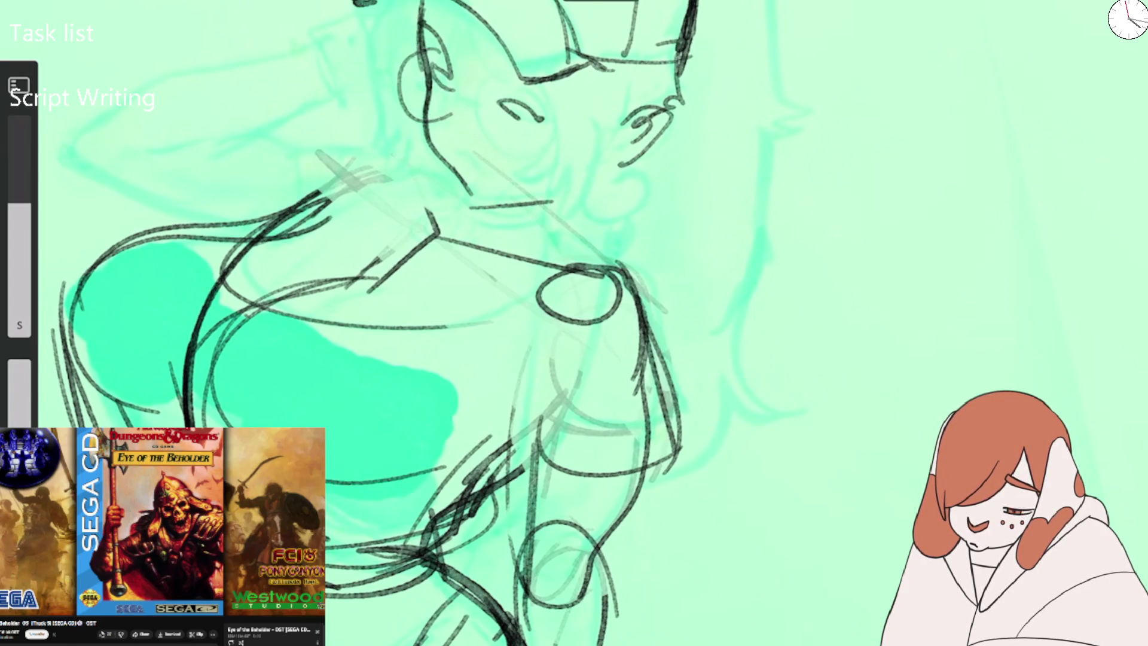
pyautogui.press('m')
pyautogui.hotkey('ctrl', 'z')
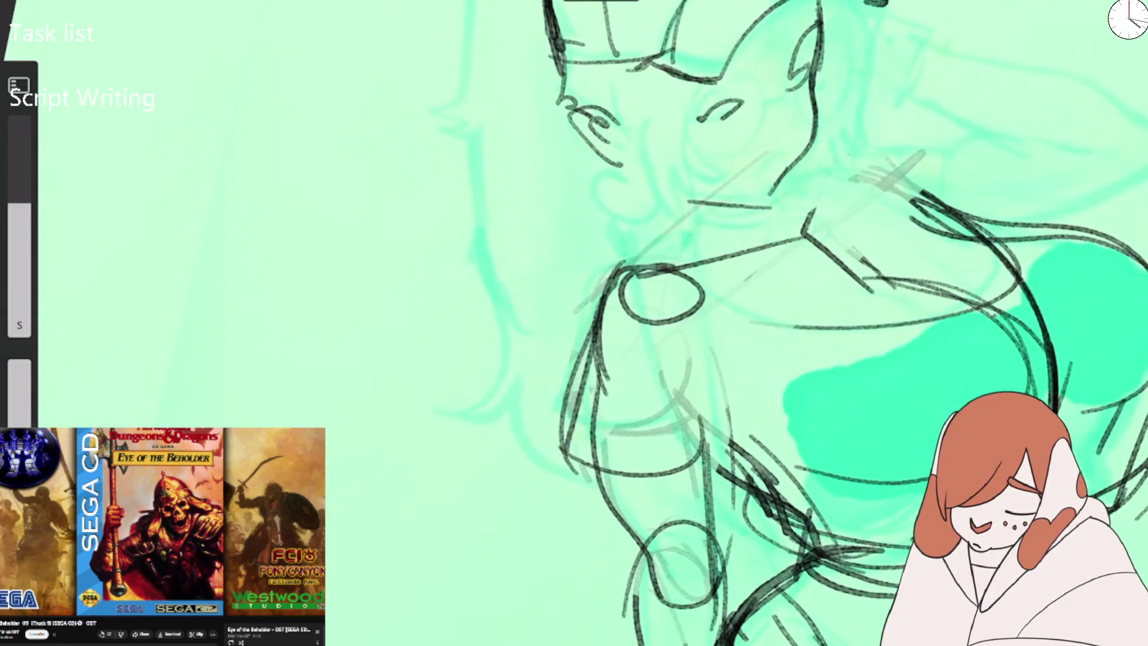
# Draw heart-shaped glasses with two heart lenses over the eyes joined by a bridge.
pyautogui.moveTo(730, 163); pyautogui.dragTo(836, 88)
pyautogui.moveTo(816, 25)
pyautogui.mouseDown()
pyautogui.moveTo(699, 106)
pyautogui.moveTo(754, 153)
pyautogui.mouseUp()
pyautogui.moveTo(702, 104)
pyautogui.mouseDown()
pyautogui.moveTo(734, 96)
pyautogui.moveTo(754, 142)
pyautogui.moveTo(795, 51)
pyautogui.moveTo(777, 107)
pyautogui.mouseUp()
pyautogui.moveTo(782, 63)
pyautogui.mouseDown()
pyautogui.moveTo(811, 112)
pyautogui.moveTo(828, 24)
pyautogui.mouseUp()
pyautogui.hotkey('ctrl', 'z')
pyautogui.hotkey('ctrl', 'z')
pyautogui.hotkey('ctrl', 'z')
pyautogui.hotkey('ctrl', 'z')
pyautogui.hotkey('ctrl', 'z')
pyautogui.hotkey('ctrl', 'z')
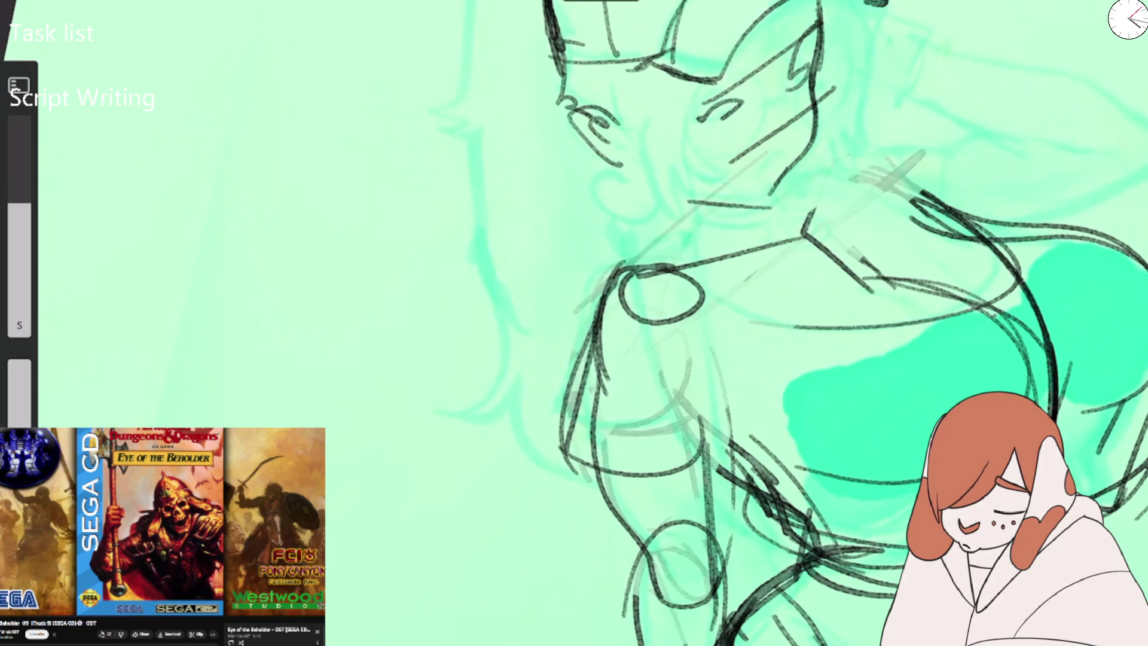
pyautogui.moveTo(649, 118)
pyautogui.mouseDown()
pyautogui.moveTo(732, 136)
pyautogui.moveTo(739, 160)
pyautogui.moveTo(846, 73)
pyautogui.moveTo(840, 27)
pyautogui.moveTo(804, 95)
pyautogui.moveTo(828, 51)
pyautogui.moveTo(840, 89)
pyautogui.mouseUp()
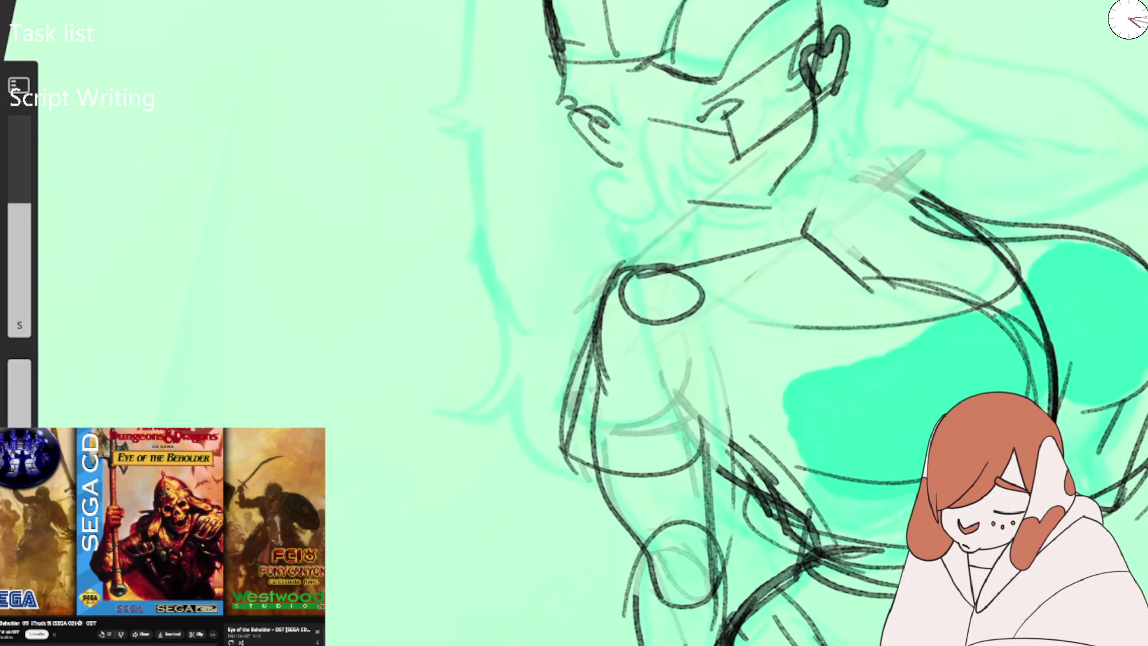
pyautogui.moveTo(755, 100)
pyautogui.mouseDown()
pyautogui.moveTo(751, 147)
pyautogui.moveTo(784, 108)
pyautogui.moveTo(741, 153)
pyautogui.moveTo(799, 86)
pyautogui.moveTo(814, 112)
pyautogui.moveTo(765, 168)
pyautogui.moveTo(776, 172)
pyautogui.moveTo(752, 166)
pyautogui.mouseUp()
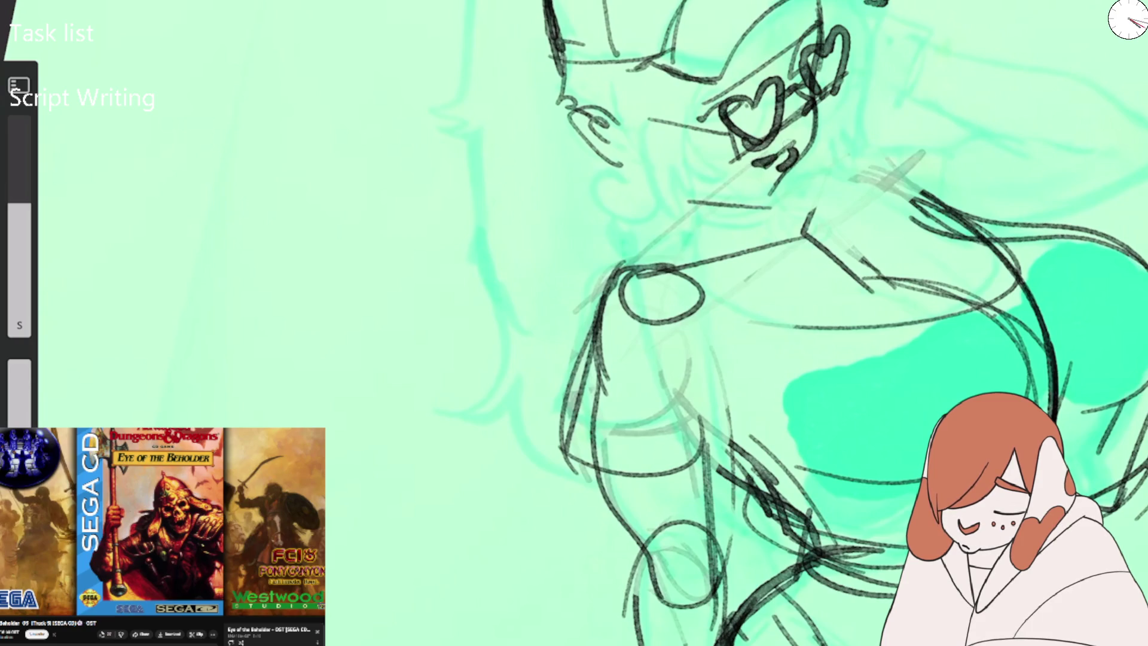
# Ink the cap at the top of the head and the side of the face, undoing one stroke.
pyautogui.moveTo(739, 43); pyautogui.dragTo(696, 94)
pyautogui.moveTo(754, 12)
pyautogui.mouseDown()
pyautogui.moveTo(814, 59)
pyautogui.moveTo(716, 78)
pyautogui.mouseUp()
pyautogui.moveTo(789, 17)
pyautogui.mouseDown()
pyautogui.moveTo(811, 1)
pyautogui.moveTo(789, 99)
pyautogui.mouseUp()
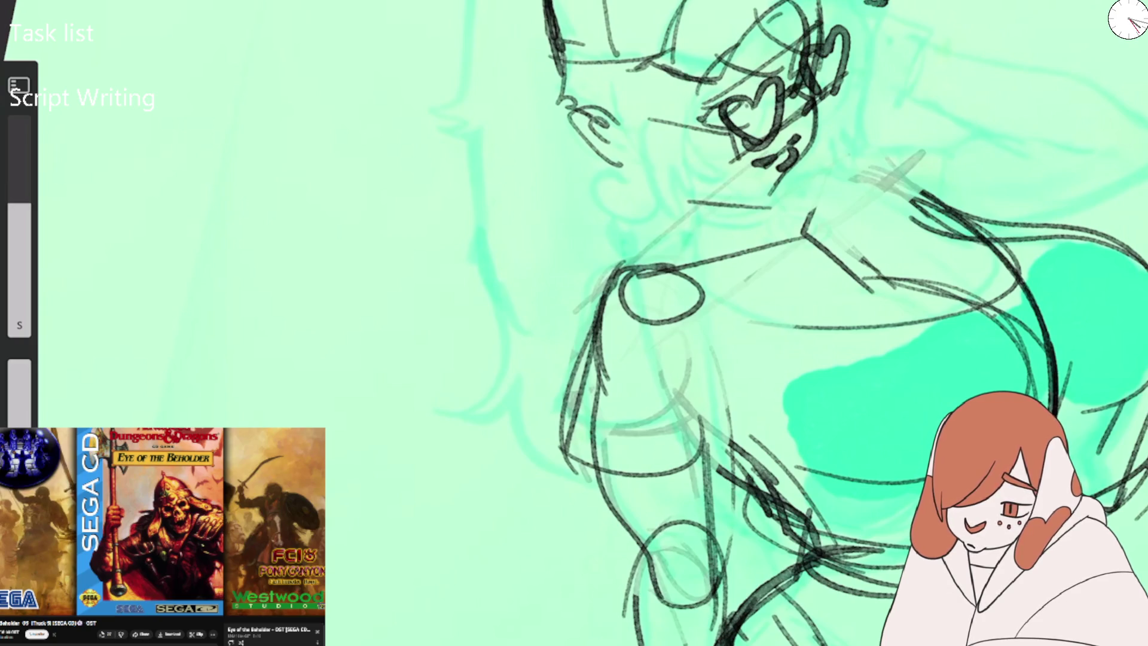
pyautogui.moveTo(696, 64); pyautogui.dragTo(687, 187)
pyautogui.moveTo(596, 75); pyautogui.dragTo(638, 152)
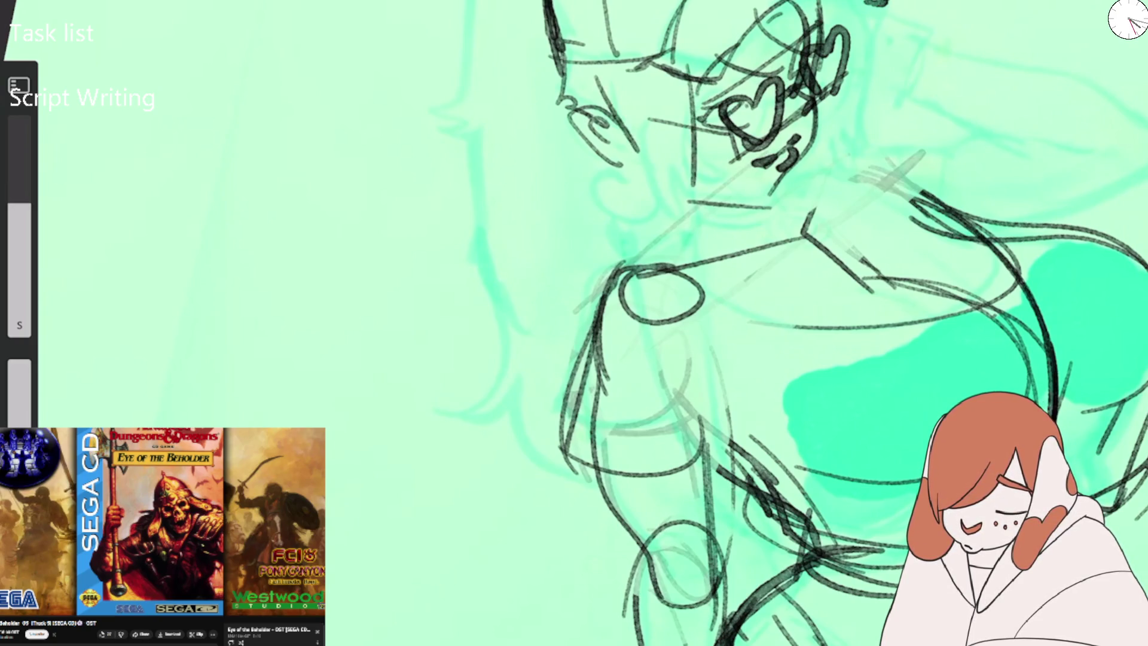
pyautogui.hotkey('ctrl', 'z')
# Add the ear line and a round earring, mirror the canvas, and begin a left hair line.
pyautogui.scroll(-2, 717, 323)
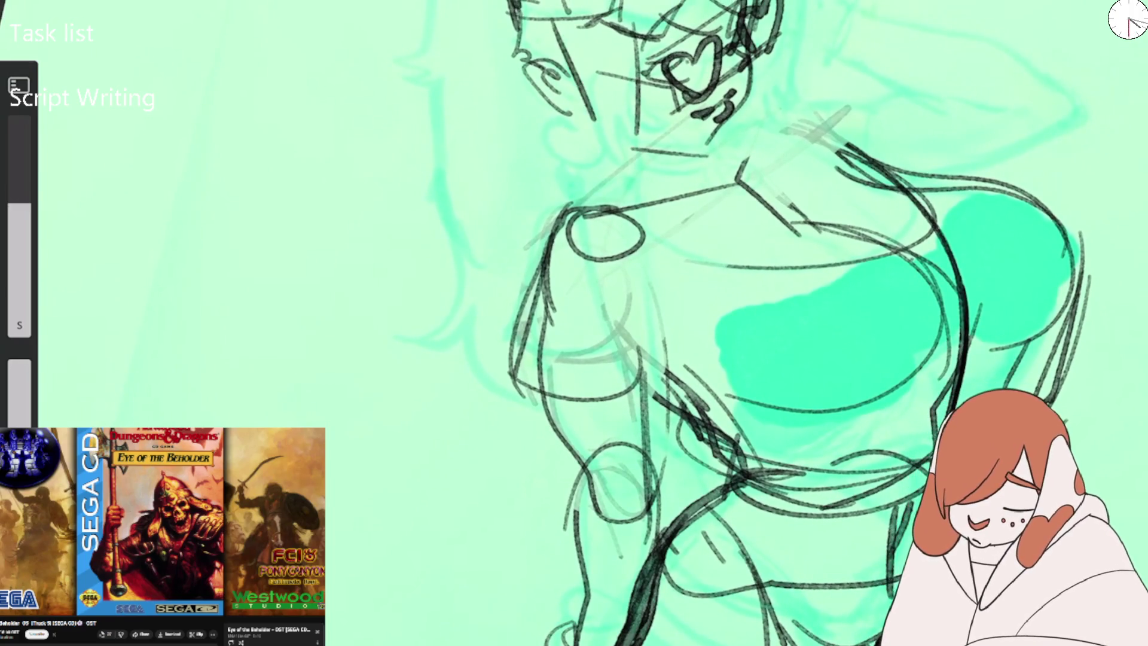
pyautogui.moveTo(553, 30)
pyautogui.mouseDown()
pyautogui.moveTo(598, 142)
pyautogui.moveTo(565, 123)
pyautogui.mouseUp()
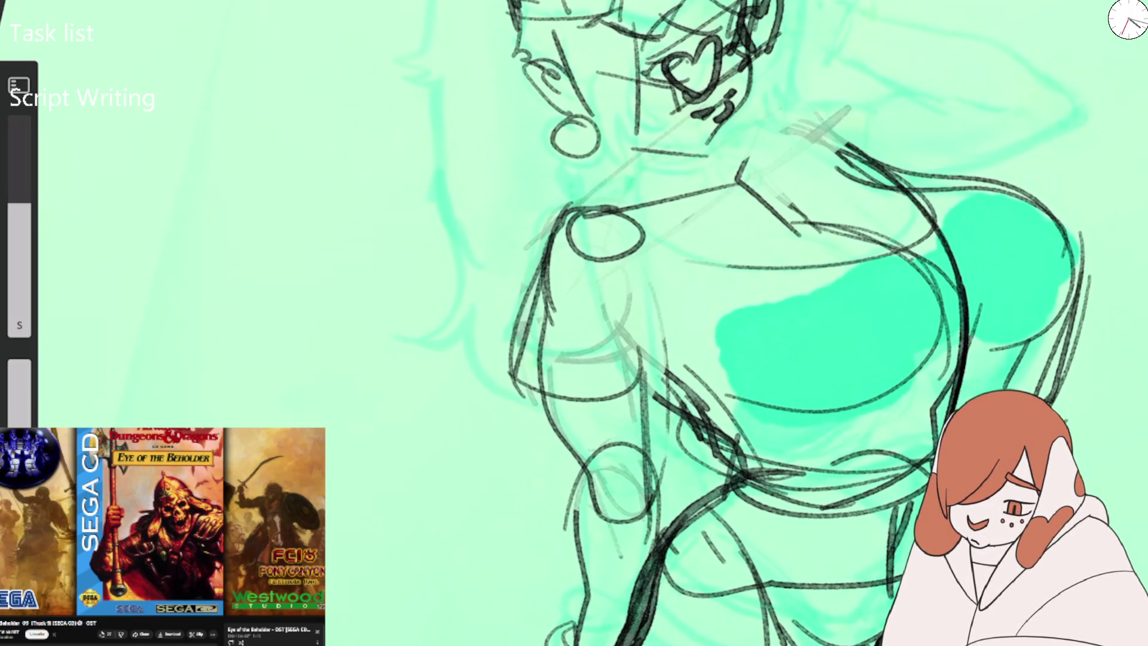
pyautogui.press('m')
pyautogui.moveTo(442, 3)
pyautogui.mouseDown()
pyautogui.moveTo(424, 109)
pyautogui.moveTo(487, 115)
pyautogui.mouseUp()
# Ink the left hair line, the cheek and jaw, and hair strokes on the head's right side.
pyautogui.moveTo(493, 3); pyautogui.dragTo(524, 50)
pyautogui.moveTo(600, 47); pyautogui.dragTo(595, 81)
pyautogui.moveTo(602, 73)
pyautogui.mouseDown()
pyautogui.moveTo(566, 127)
pyautogui.moveTo(643, 131)
pyautogui.mouseUp()
pyautogui.moveTo(661, 55); pyautogui.dragTo(654, 108)
pyautogui.moveTo(645, 99); pyautogui.dragTo(589, 167)
pyautogui.moveTo(751, 15); pyautogui.dragTo(722, 78)
pyautogui.moveTo(731, 58); pyautogui.dragTo(694, 97)
# Try hair strands curving from the top of the head, undoing the unwanted trial strokes.
pyautogui.scroll(-2, 574, 323)
pyautogui.moveTo(730, 1); pyautogui.dragTo(736, 111)
pyautogui.moveTo(730, 69)
pyautogui.mouseDown()
pyautogui.moveTo(790, 138)
pyautogui.moveTo(739, 194)
pyautogui.mouseUp()
pyautogui.moveTo(746, 1); pyautogui.dragTo(755, 194)
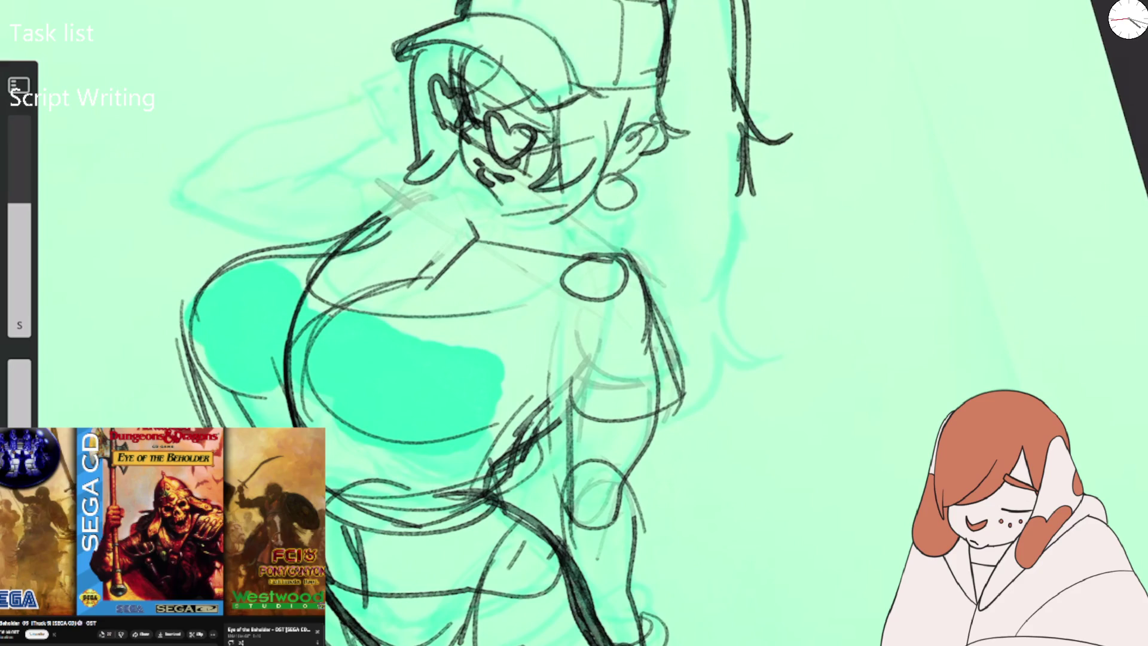
pyautogui.hotkey('ctrl', 'z')
pyautogui.hotkey('ctrl', 'z')
pyautogui.hotkey('ctrl', 'z')
pyautogui.hotkey('ctrl', 'z')
pyautogui.moveTo(667, 1); pyautogui.dragTo(658, 78)
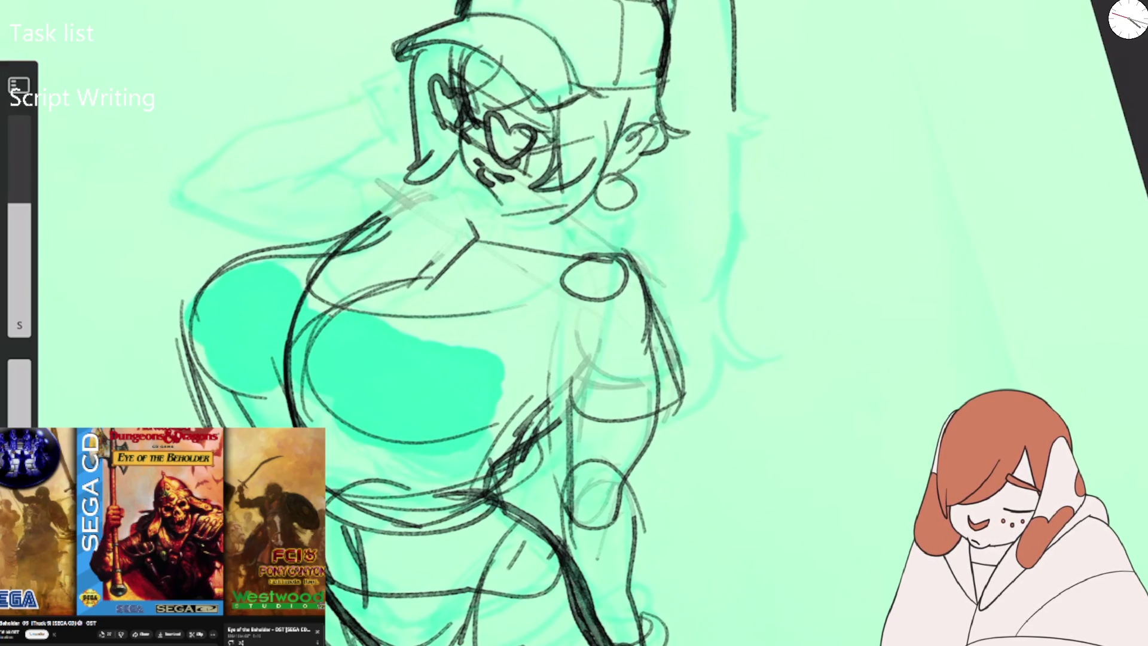
pyautogui.moveTo(737, 0); pyautogui.dragTo(777, 323)
pyautogui.hotkey('ctrl', 'z')
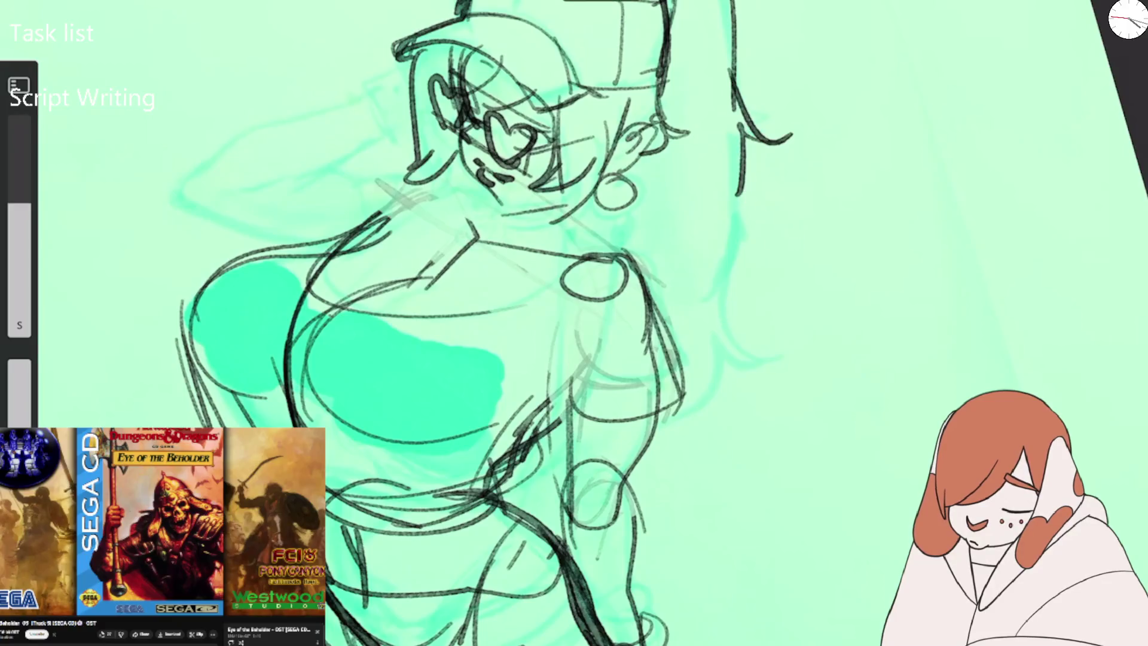
pyautogui.hotkey('ctrl', 'z')
# Draw the ponytail down the back curling out to the right, plus a line beside the earring.
pyautogui.moveTo(668, 2); pyautogui.dragTo(659, 79)
pyautogui.moveTo(739, 2); pyautogui.dragTo(742, 180)
pyautogui.moveTo(742, 3); pyautogui.dragTo(755, 216)
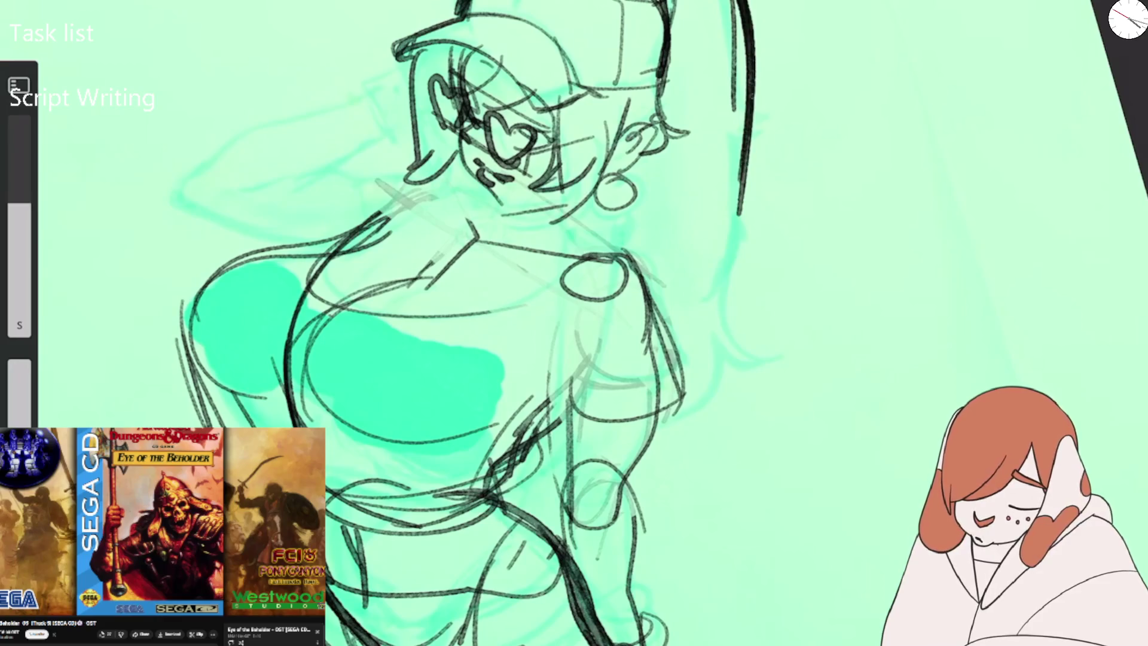
pyautogui.moveTo(748, 108); pyautogui.dragTo(777, 341)
pyautogui.moveTo(753, 212)
pyautogui.mouseDown()
pyautogui.moveTo(822, 323)
pyautogui.moveTo(669, 472)
pyautogui.mouseUp()
pyautogui.moveTo(634, 178); pyautogui.dragTo(607, 242)
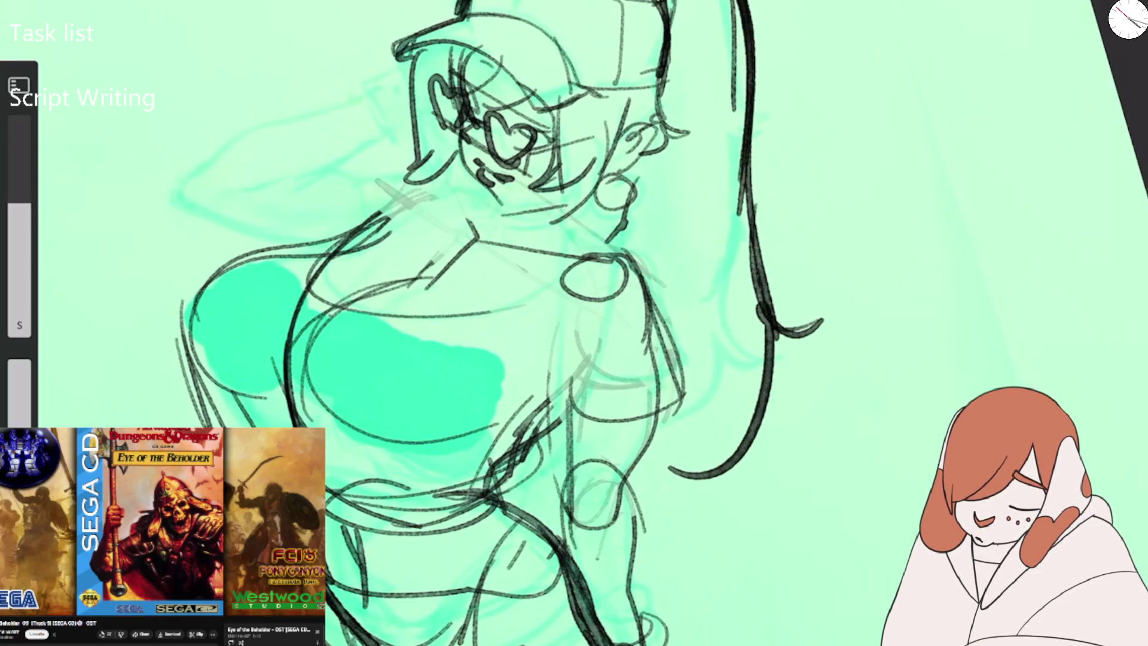
# Outline the raised arm: upper arm, elbow, forearm, hand strokes and the long underarm curve.
pyautogui.moveTo(169, 210)
pyautogui.mouseDown()
pyautogui.moveTo(228, 143)
pyautogui.moveTo(342, 106)
pyautogui.mouseUp()
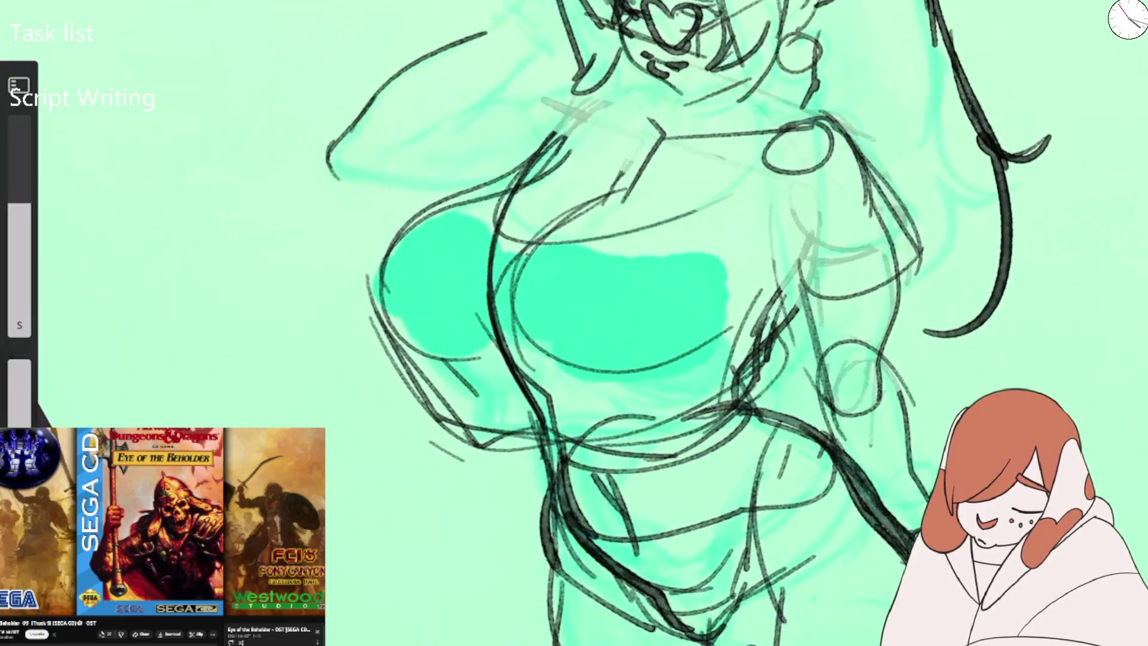
pyautogui.moveTo(465, 49)
pyautogui.mouseDown()
pyautogui.moveTo(512, 14)
pyautogui.moveTo(486, 90)
pyautogui.moveTo(411, 142)
pyautogui.mouseUp()
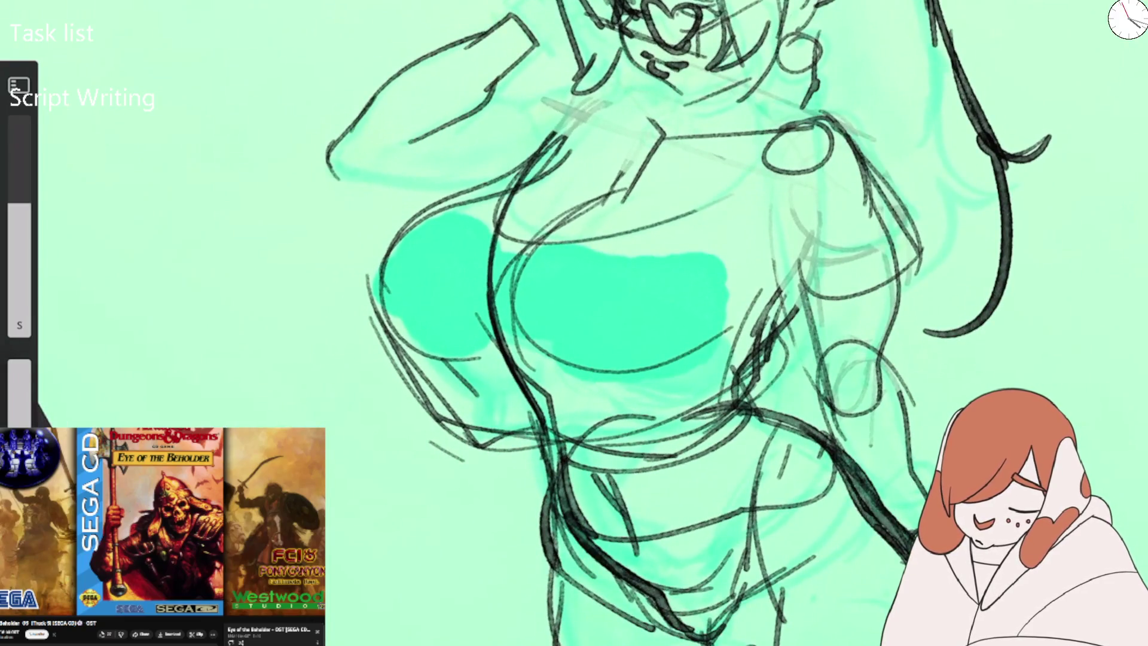
pyautogui.moveTo(330, 146)
pyautogui.mouseDown()
pyautogui.moveTo(389, 185)
pyautogui.moveTo(485, 186)
pyautogui.mouseUp()
pyautogui.moveTo(412, 141); pyautogui.dragTo(586, 86)
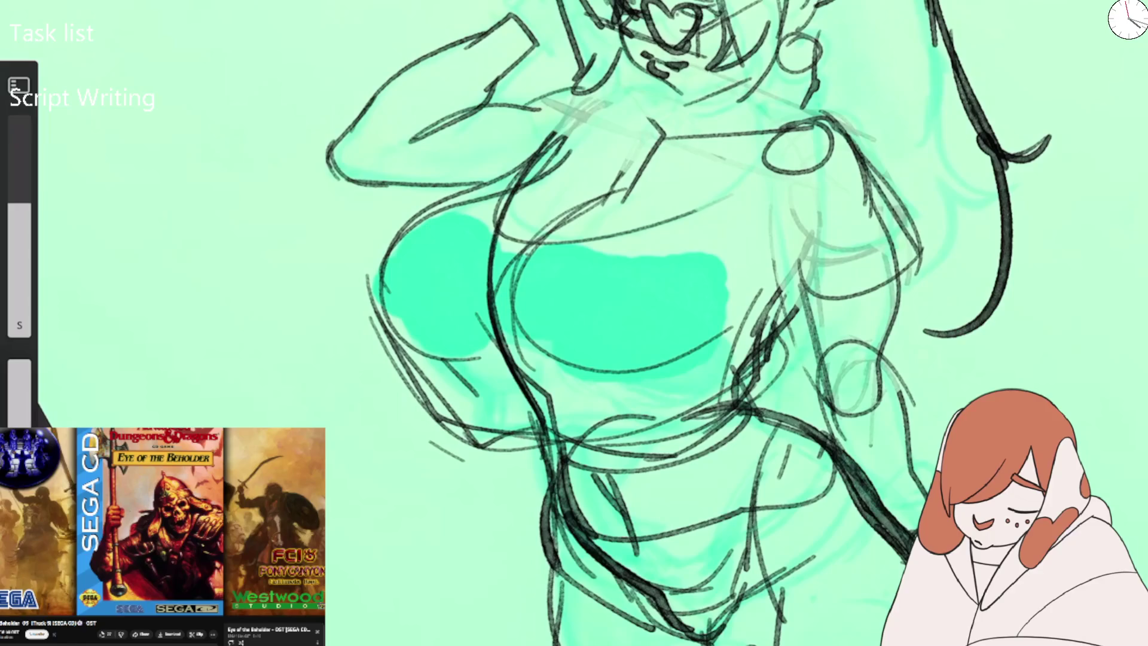
pyautogui.moveTo(519, 5); pyautogui.dragTo(495, 23)
pyautogui.moveTo(559, 1); pyautogui.dragTo(567, 30)
pyautogui.moveTo(565, 39); pyautogui.dragTo(513, 99)
pyautogui.moveTo(529, 51)
pyautogui.mouseDown()
pyautogui.moveTo(580, 41)
pyautogui.moveTo(574, 89)
pyautogui.moveTo(502, 96)
pyautogui.mouseUp()
pyautogui.moveTo(493, 114)
pyautogui.mouseDown()
pyautogui.moveTo(664, 180)
pyautogui.moveTo(709, 183)
pyautogui.mouseUp()
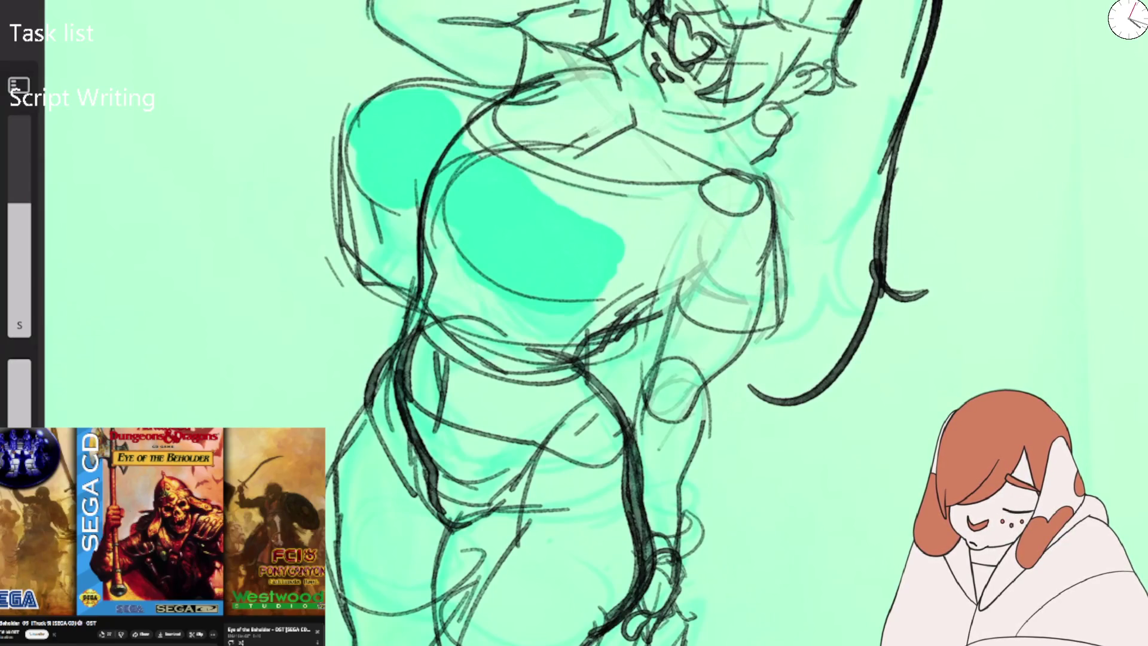
# Ink the chin, neck and shoulder curve with a line through the torso.
pyautogui.moveTo(598, 47)
pyautogui.mouseDown()
pyautogui.moveTo(634, 87)
pyautogui.moveTo(556, 63)
pyautogui.moveTo(667, 102)
pyautogui.moveTo(616, 123)
pyautogui.moveTo(697, 172)
pyautogui.mouseUp()
pyautogui.moveTo(723, 121); pyautogui.dragTo(714, 150)
pyautogui.moveTo(705, 171)
pyautogui.mouseDown()
pyautogui.moveTo(755, 175)
pyautogui.moveTo(769, 206)
pyautogui.moveTo(607, 188)
pyautogui.mouseUp()
pyautogui.moveTo(633, 310); pyautogui.dragTo(745, 257)
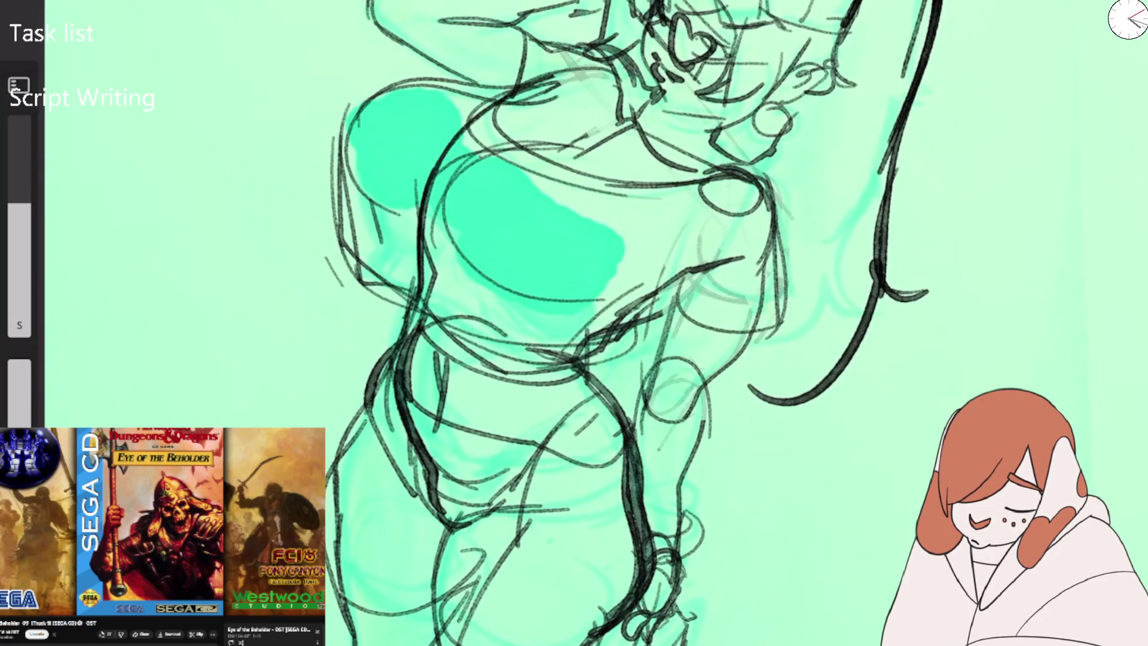
# Trace outlines around the right and left green chest shapes and add lines over the torso.
pyautogui.moveTo(487, 173); pyautogui.dragTo(556, 305)
pyautogui.moveTo(553, 152)
pyautogui.mouseDown()
pyautogui.moveTo(466, 269)
pyautogui.moveTo(478, 293)
pyautogui.mouseUp()
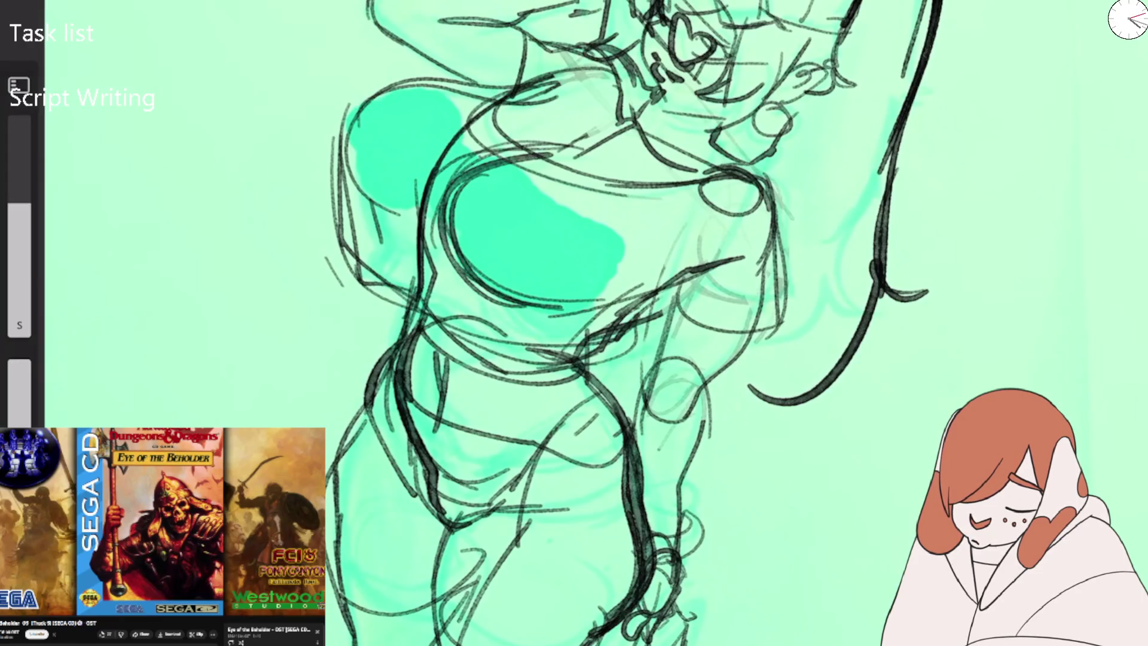
pyautogui.moveTo(352, 113); pyautogui.dragTo(437, 209)
pyautogui.moveTo(401, 84)
pyautogui.mouseDown()
pyautogui.moveTo(412, 219)
pyautogui.moveTo(347, 143)
pyautogui.mouseUp()
pyautogui.moveTo(341, 156)
pyautogui.mouseDown()
pyautogui.moveTo(412, 219)
pyautogui.moveTo(416, 302)
pyautogui.mouseUp()
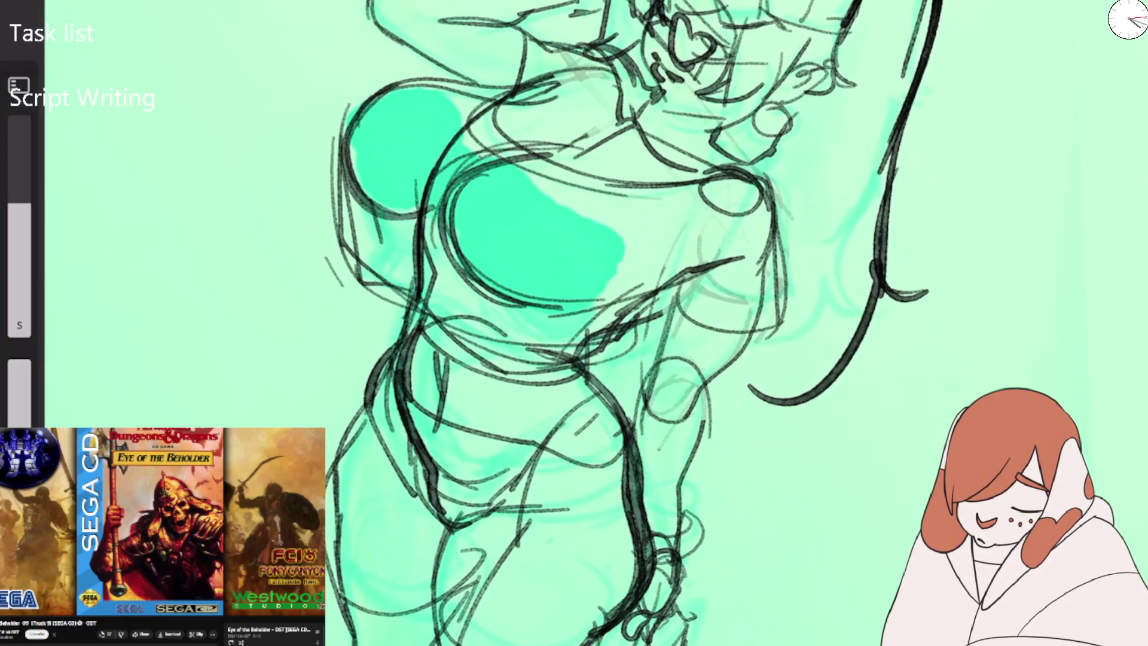
pyautogui.moveTo(413, 179); pyautogui.dragTo(463, 320)
pyautogui.moveTo(410, 96); pyautogui.dragTo(664, 90)
pyautogui.moveTo(443, 192); pyautogui.dragTo(580, 317)
# Outline and shade the left edges of the right green shape, then lighten the dark shading.
pyautogui.scroll(-3, 574, 323)
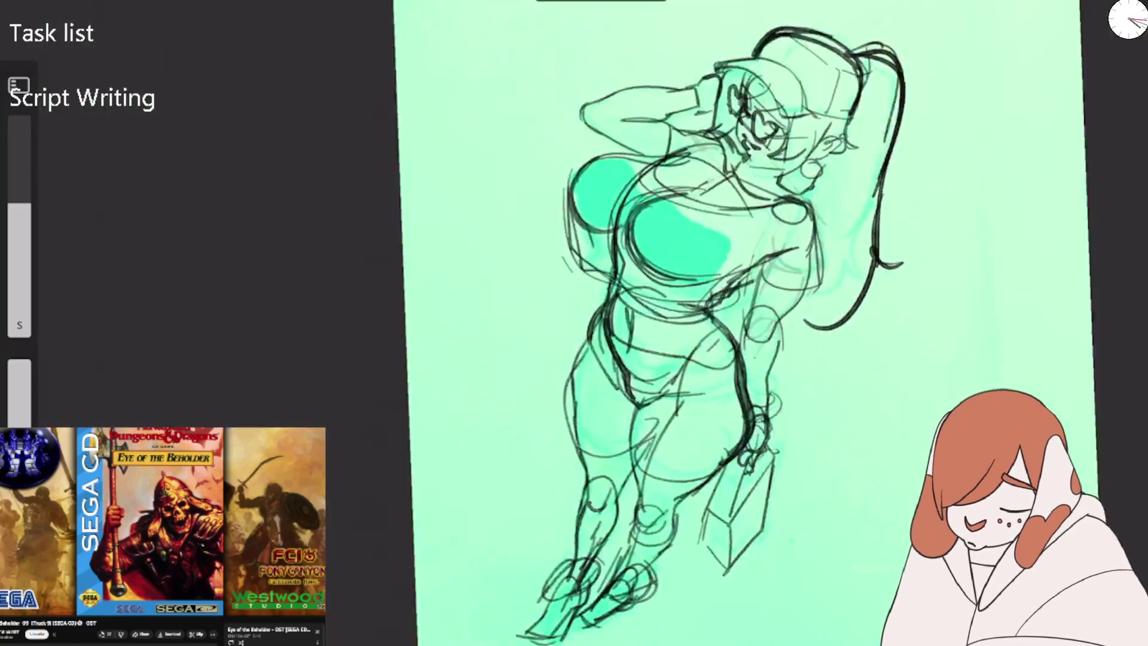
pyautogui.scroll(2, 676, 323)
pyautogui.scroll(2, 676, 323)
pyautogui.moveTo(634, 200); pyautogui.dragTo(568, 122)
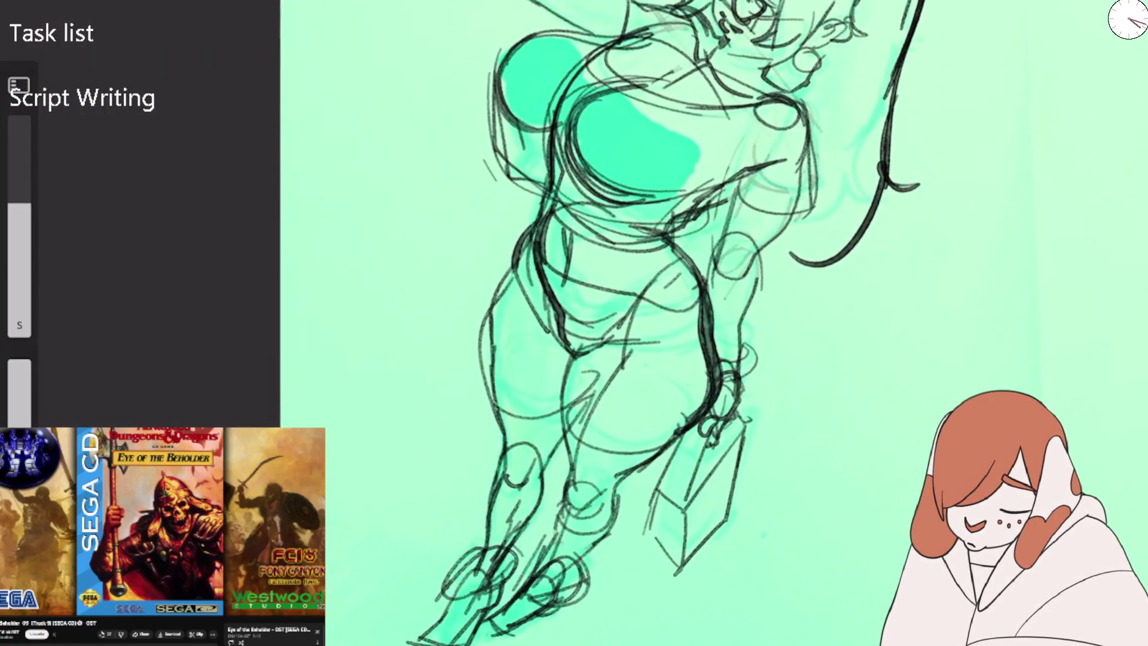
pyautogui.moveTo(594, 203); pyautogui.dragTo(571, 90)
pyautogui.moveTo(568, 144)
pyautogui.mouseDown()
pyautogui.moveTo(676, 83)
pyautogui.moveTo(592, 204)
pyautogui.mouseUp()
pyautogui.moveTo(604, 99); pyautogui.dragTo(574, 183)
pyautogui.moveTo(645, 84)
pyautogui.mouseDown()
pyautogui.moveTo(580, 179)
pyautogui.moveTo(589, 156)
pyautogui.mouseUp()
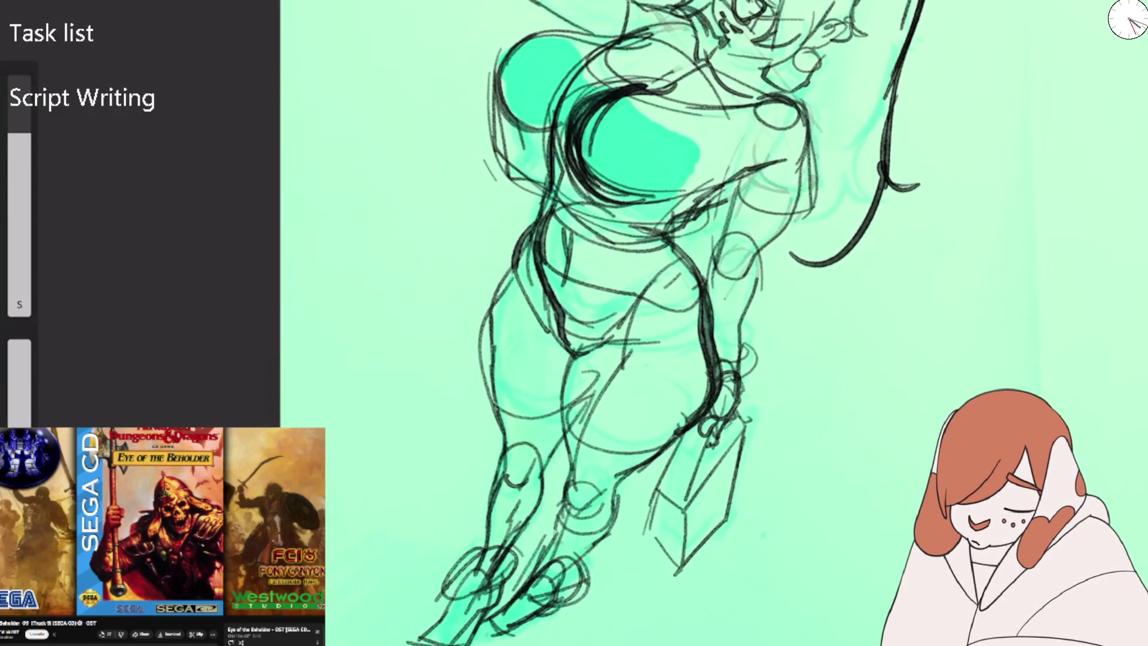
pyautogui.moveTo(634, 90)
pyautogui.mouseDown()
pyautogui.moveTo(586, 161)
pyautogui.moveTo(622, 113)
pyautogui.mouseUp()
pyautogui.moveTo(491, 84)
pyautogui.mouseDown()
pyautogui.moveTo(508, 137)
pyautogui.moveTo(574, 72)
pyautogui.moveTo(598, 149)
pyautogui.mouseUp()
pyautogui.moveTo(598, 108)
pyautogui.mouseDown()
pyautogui.moveTo(656, 158)
pyautogui.moveTo(670, 81)
pyautogui.mouseUp()
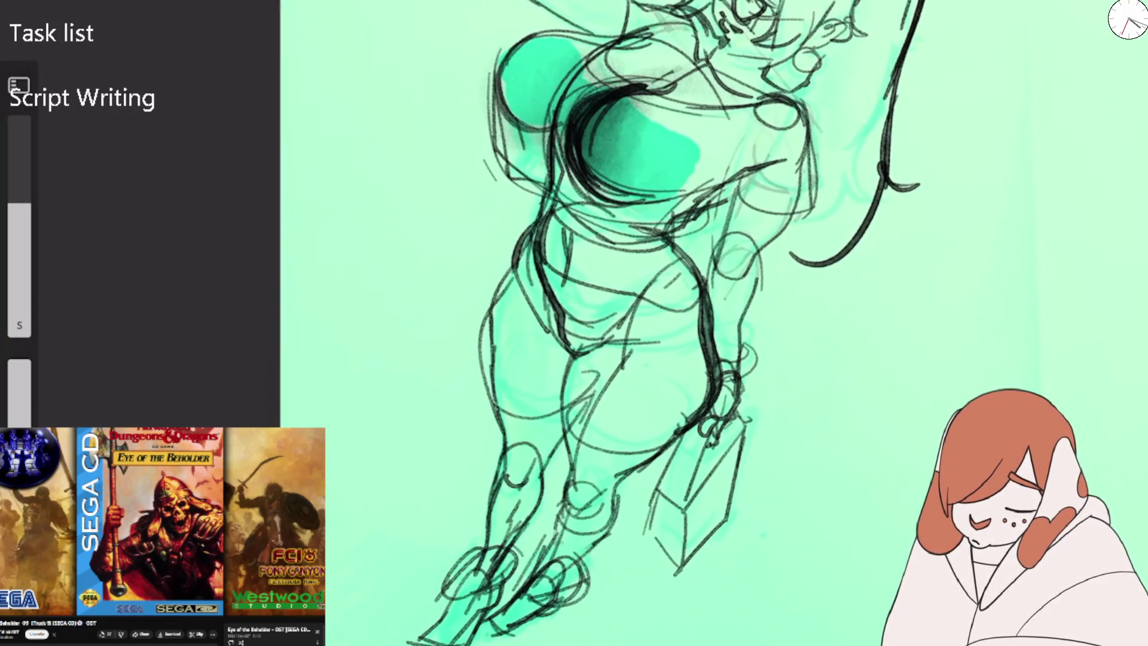
pyautogui.moveTo(562, 90)
pyautogui.mouseDown()
pyautogui.moveTo(550, 164)
pyautogui.moveTo(645, 149)
pyautogui.moveTo(627, 185)
pyautogui.moveTo(718, 161)
pyautogui.mouseUp()
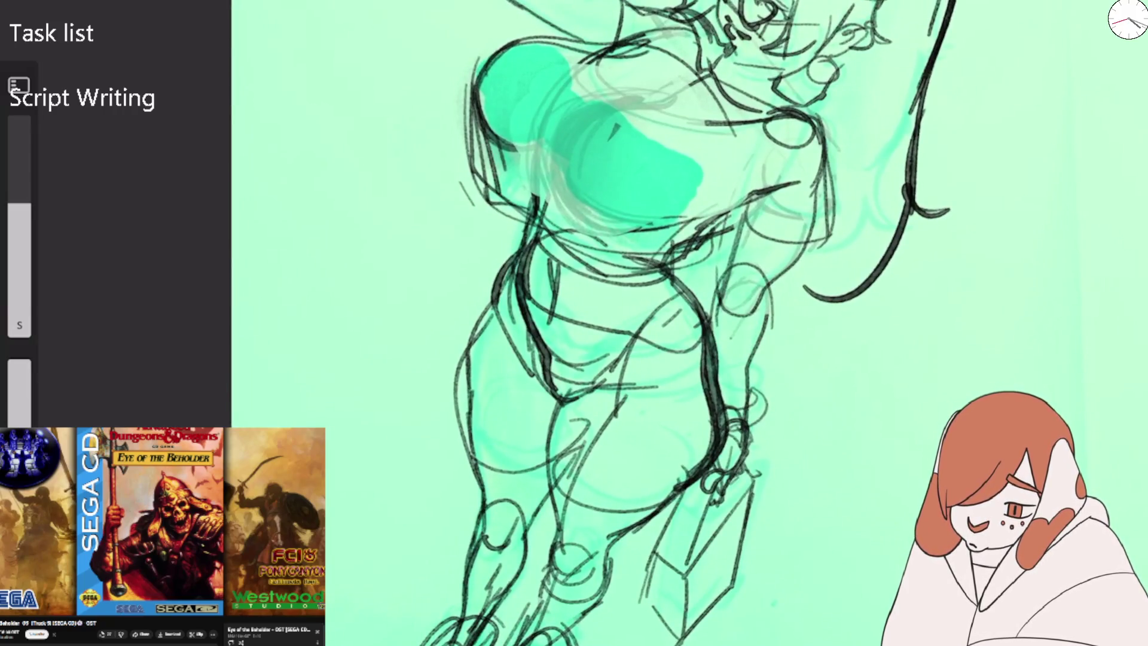
# Draw a long curve down the torso and sketch upper-torso lines, undoing unwanted strokes.
pyautogui.moveTo(718, 57); pyautogui.dragTo(553, 406)
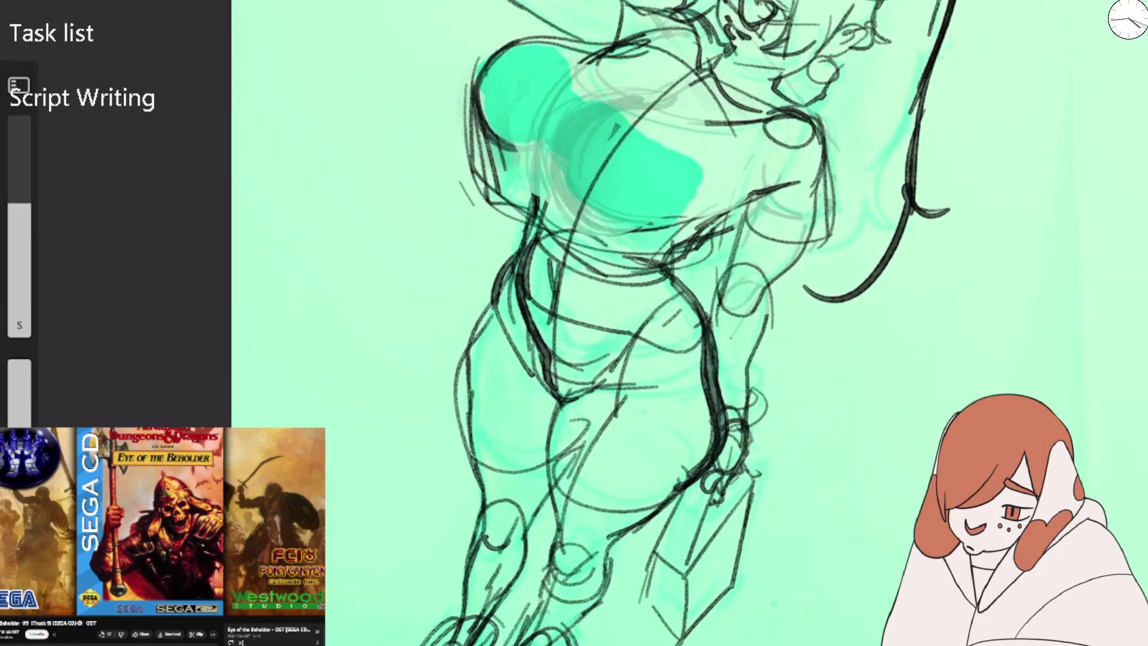
pyautogui.moveTo(553, 216)
pyautogui.mouseDown()
pyautogui.moveTo(532, 134)
pyautogui.moveTo(542, 110)
pyautogui.mouseUp()
pyautogui.moveTo(682, 42); pyautogui.dragTo(535, 136)
pyautogui.moveTo(613, 84); pyautogui.dragTo(559, 161)
pyautogui.moveTo(706, 47); pyautogui.dragTo(595, 101)
pyautogui.hotkey('ctrl', 'z')
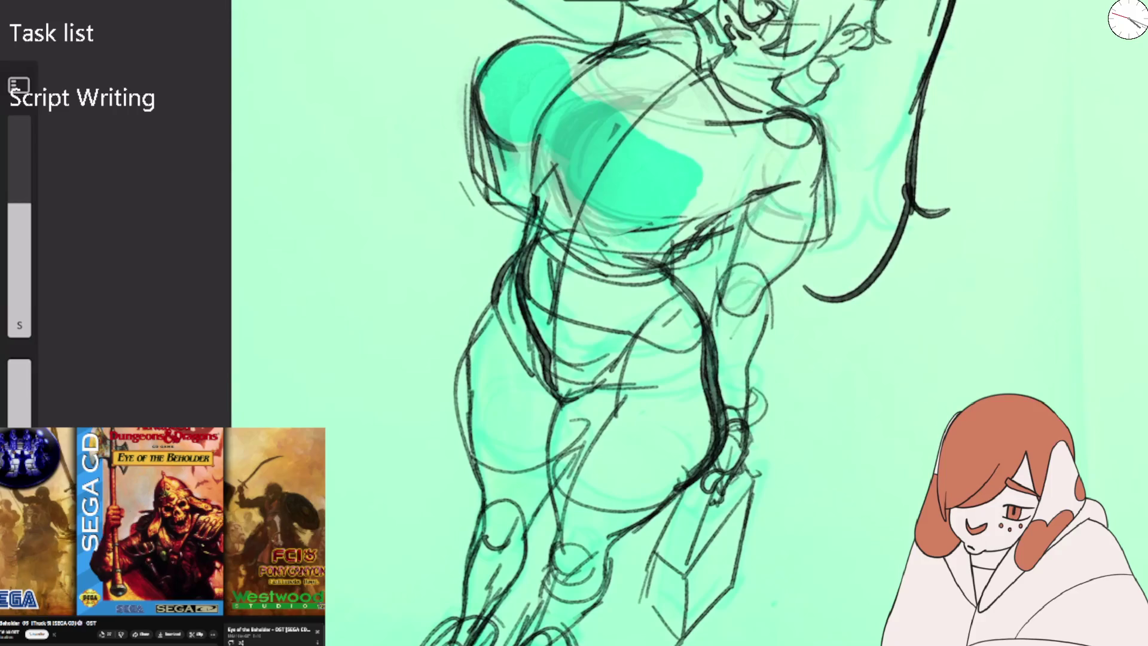
pyautogui.hotkey('ctrl', 'z')
pyautogui.moveTo(678, 50); pyautogui.dragTo(568, 180)
pyautogui.hotkey('ctrl', 'z')
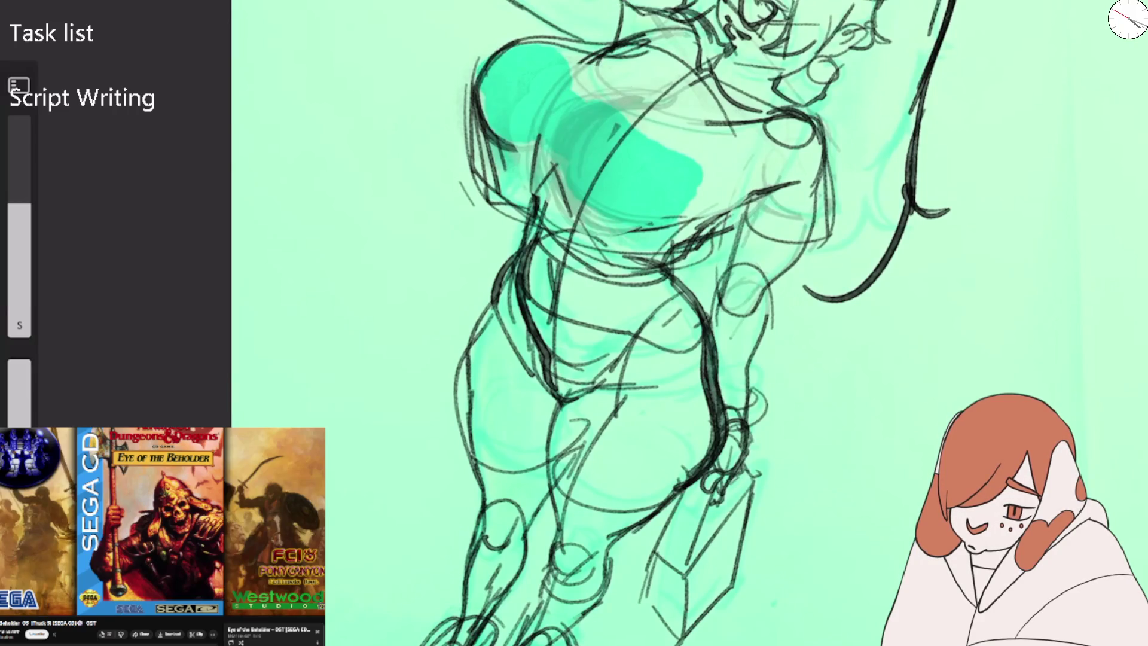
# Build up the upper torso contour and shoulder lines with repeated strokes.
pyautogui.moveTo(694, 59)
pyautogui.mouseDown()
pyautogui.moveTo(598, 114)
pyautogui.moveTo(563, 150)
pyautogui.mouseUp()
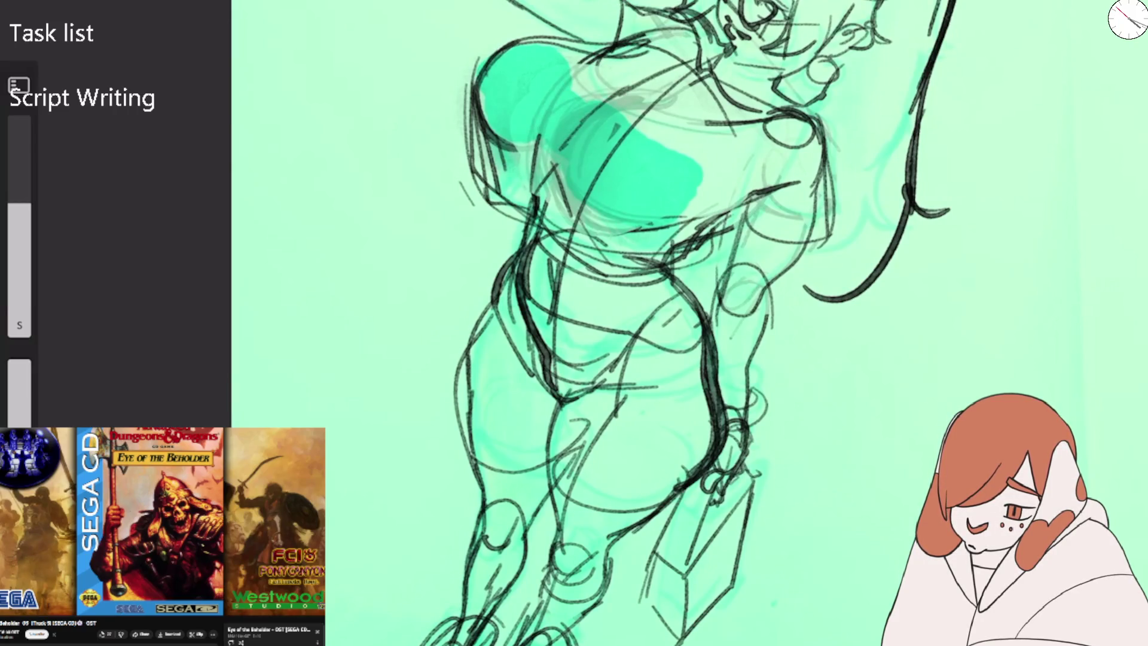
pyautogui.moveTo(699, 68); pyautogui.dragTo(575, 143)
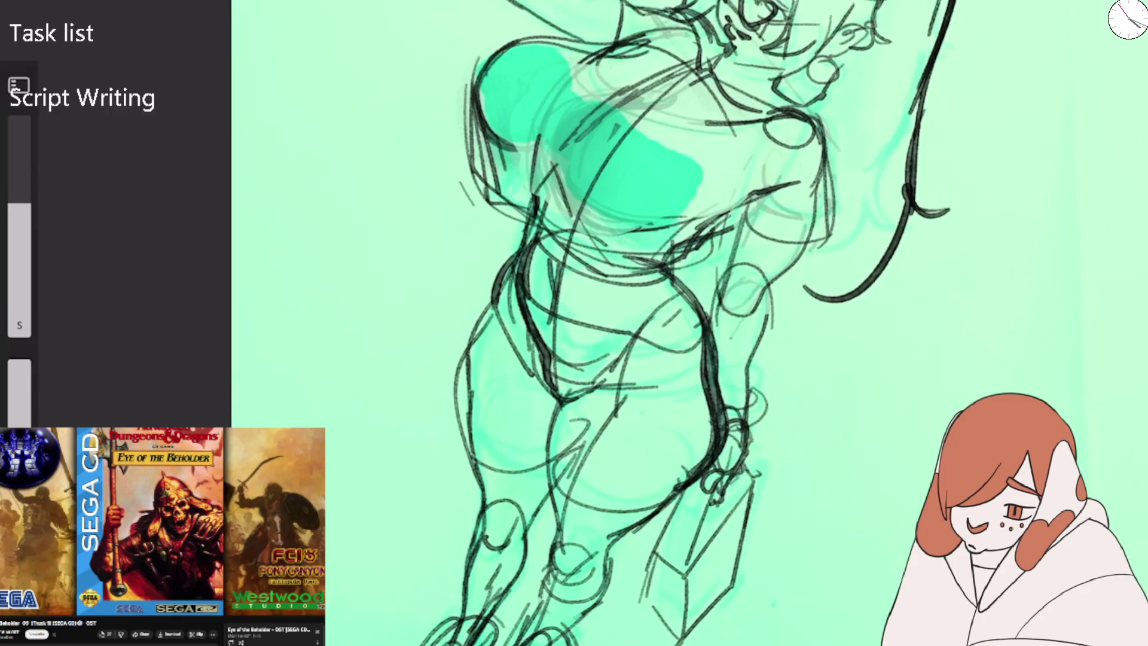
pyautogui.moveTo(678, 67)
pyautogui.mouseDown()
pyautogui.moveTo(574, 138)
pyautogui.moveTo(607, 281)
pyautogui.mouseUp()
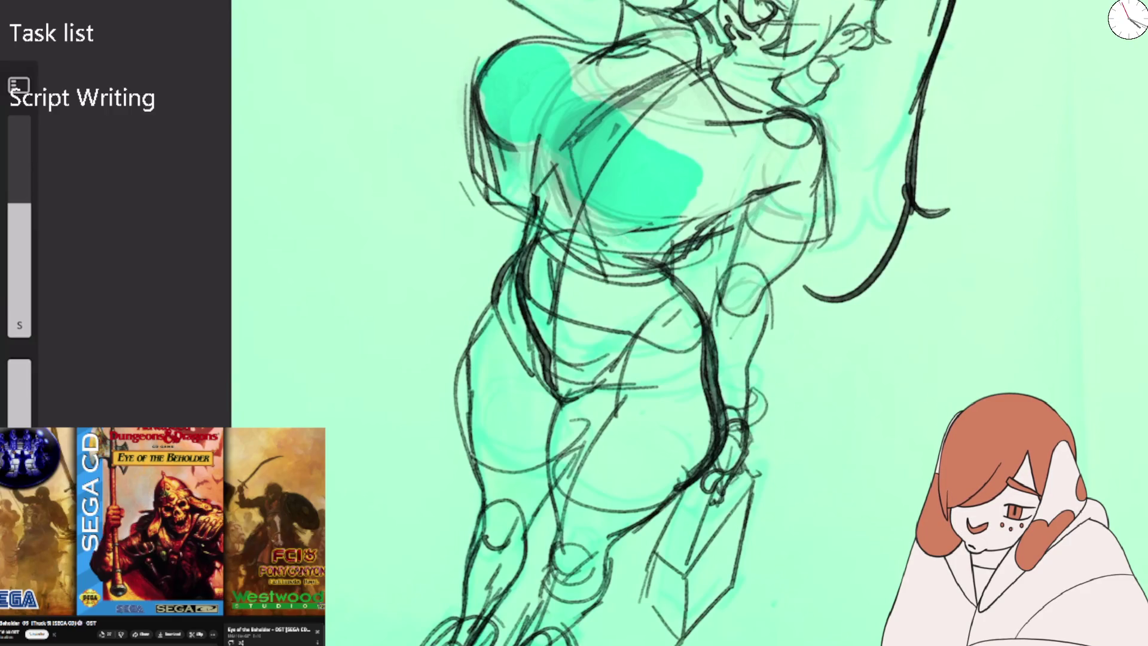
pyautogui.moveTo(655, 47)
pyautogui.mouseDown()
pyautogui.moveTo(530, 189)
pyautogui.moveTo(605, 268)
pyautogui.mouseUp()
pyautogui.moveTo(682, 67); pyautogui.dragTo(571, 152)
pyautogui.moveTo(715, 54); pyautogui.dragTo(685, 84)
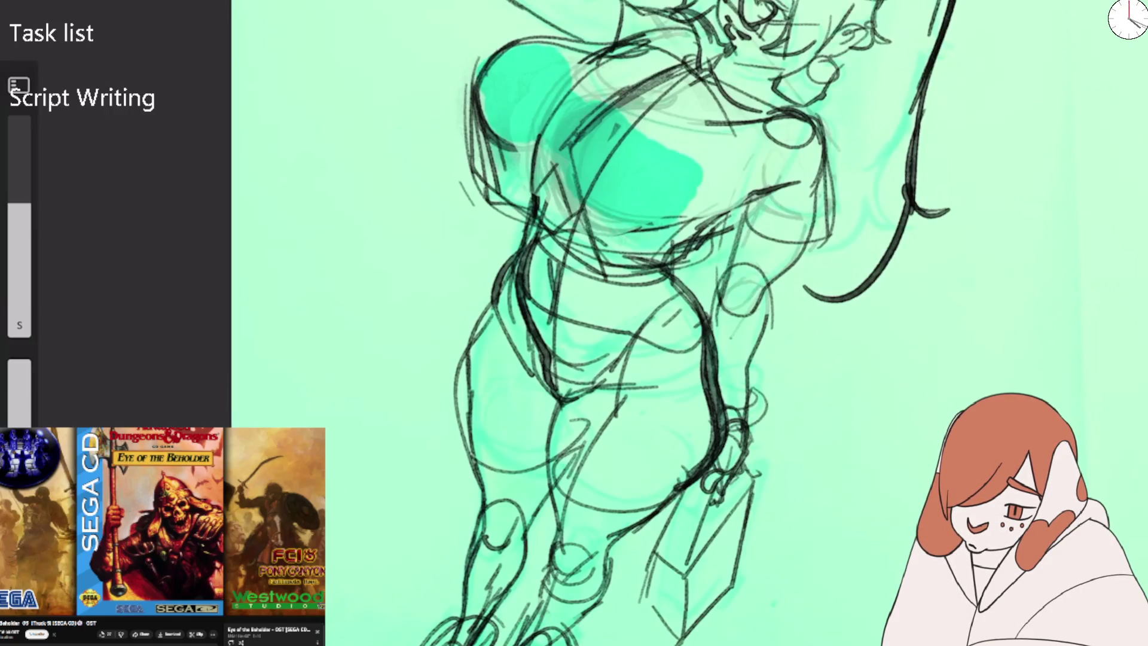
pyautogui.moveTo(751, 49)
pyautogui.mouseDown()
pyautogui.moveTo(688, 88)
pyautogui.moveTo(748, 105)
pyautogui.mouseUp()
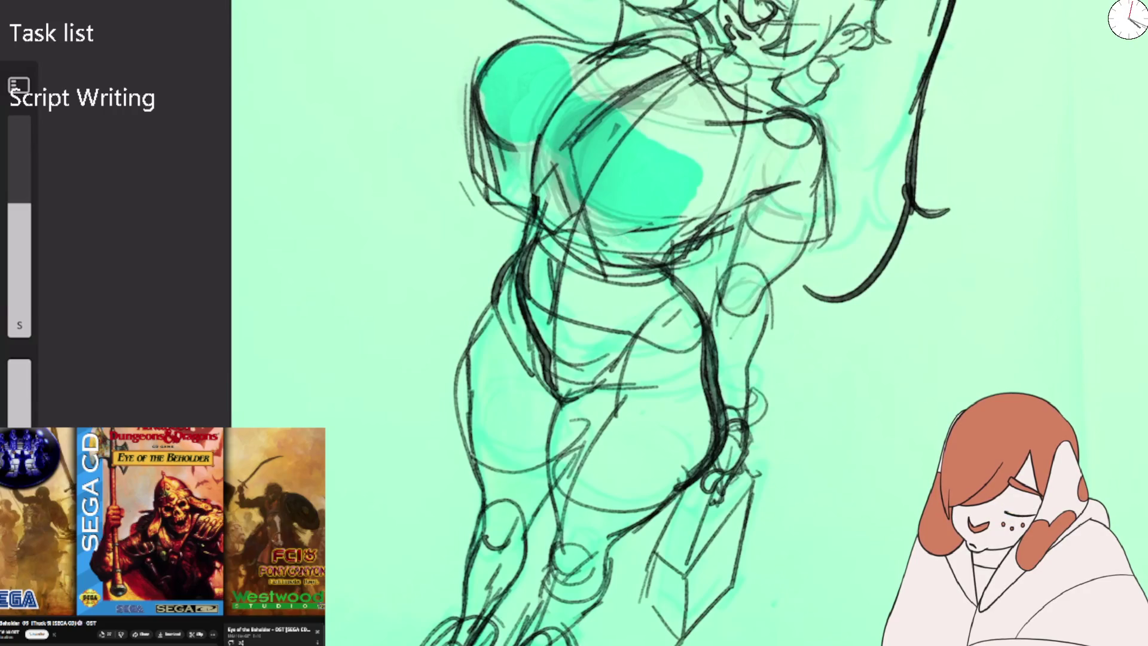
# Add dark torso lines and arcs, and a long contour down the figure's left side to the leg.
pyautogui.moveTo(648, 265); pyautogui.dragTo(736, 172)
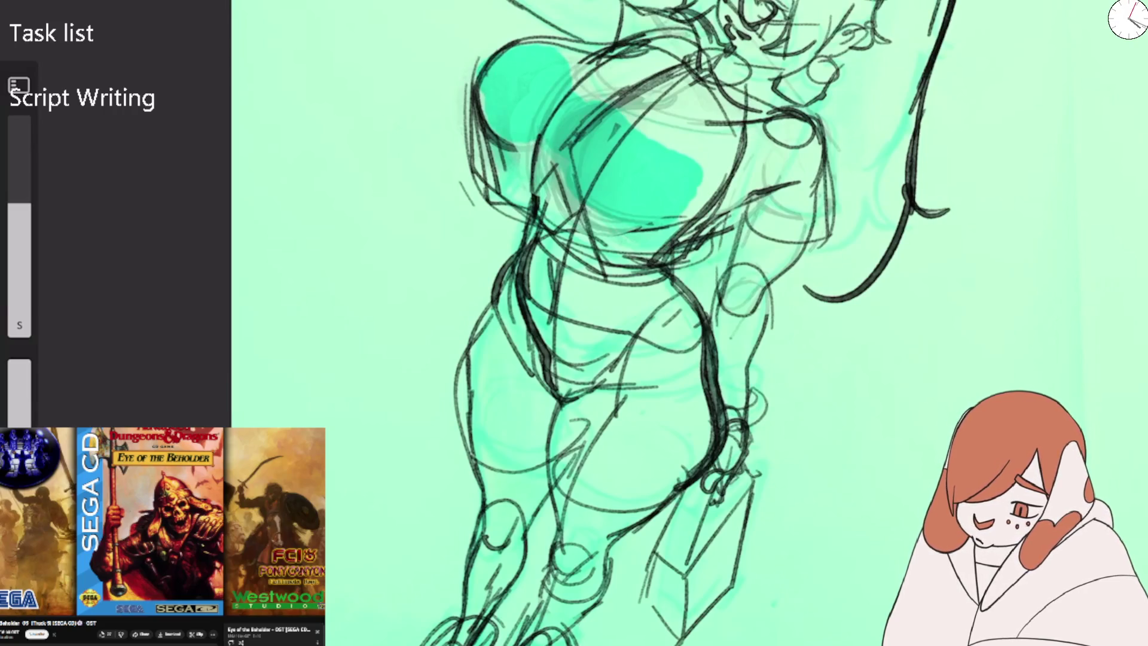
pyautogui.moveTo(745, 123)
pyautogui.mouseDown()
pyautogui.moveTo(773, 191)
pyautogui.moveTo(764, 185)
pyautogui.mouseUp()
pyautogui.moveTo(804, 117); pyautogui.dragTo(810, 239)
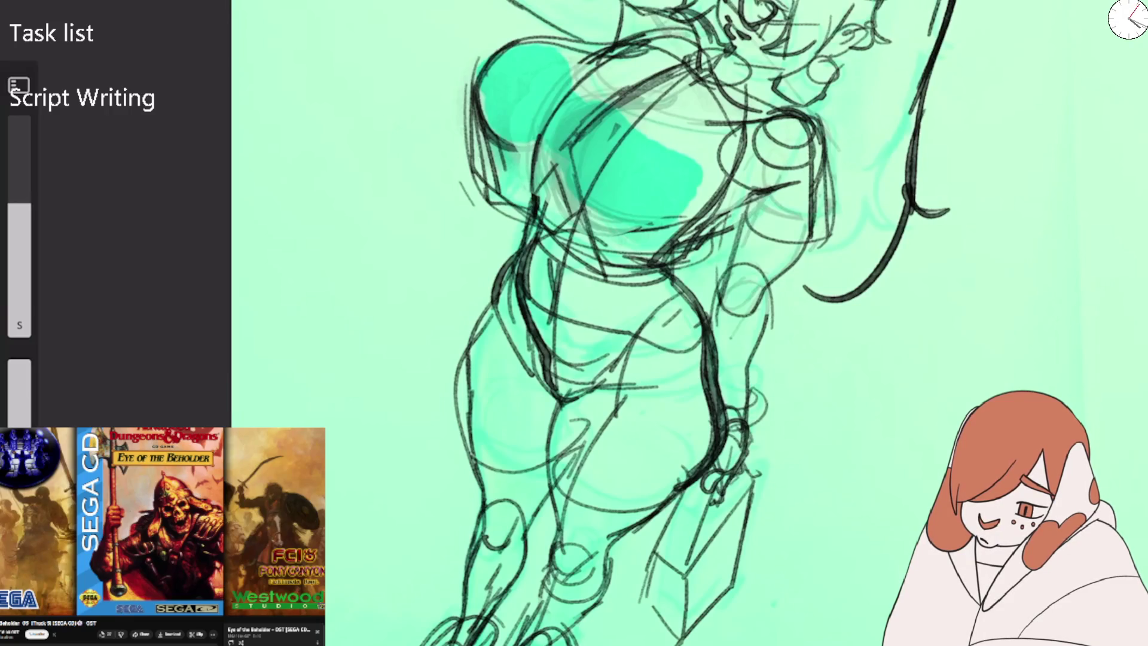
pyautogui.moveTo(618, 102); pyautogui.dragTo(566, 221)
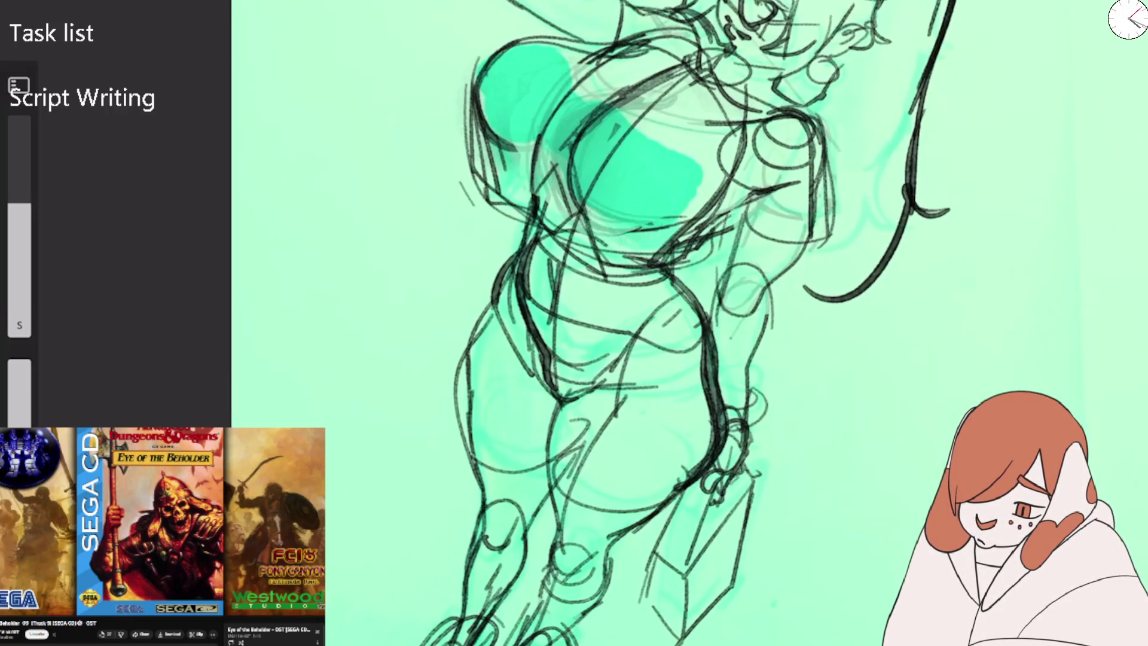
pyautogui.moveTo(627, 122); pyautogui.dragTo(564, 237)
pyautogui.moveTo(653, 86); pyautogui.dragTo(564, 160)
pyautogui.moveTo(496, 149); pyautogui.dragTo(553, 139)
pyautogui.moveTo(566, 97)
pyautogui.mouseDown()
pyautogui.moveTo(525, 161)
pyautogui.moveTo(520, 257)
pyautogui.mouseUp()
pyautogui.moveTo(532, 192)
pyautogui.mouseDown()
pyautogui.moveTo(467, 411)
pyautogui.moveTo(488, 505)
pyautogui.moveTo(541, 514)
pyautogui.mouseUp()
# Mirror the canvas and reinforce the thigh and knee contours on both legs.
pyautogui.scroll(-5, 687, 323)
pyautogui.scroll(2, 687, 323)
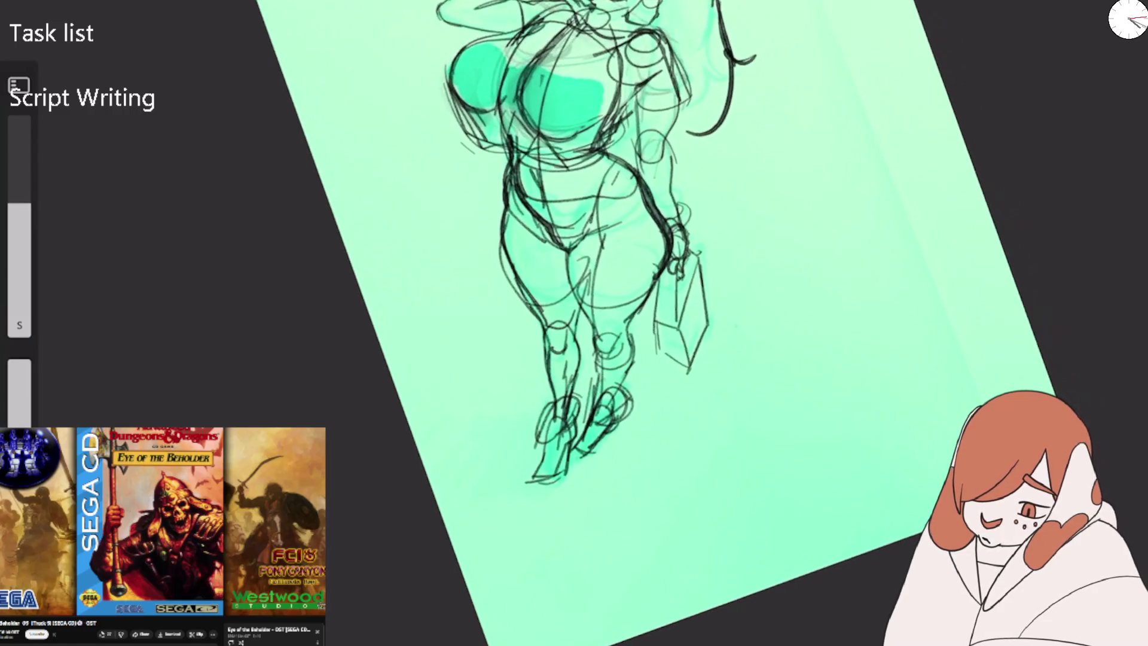
pyautogui.press('m')
pyautogui.moveTo(544, 226)
pyautogui.mouseDown()
pyautogui.moveTo(598, 275)
pyautogui.moveTo(634, 275)
pyautogui.mouseUp()
pyautogui.moveTo(714, 186); pyautogui.dragTo(652, 233)
pyautogui.moveTo(705, 162); pyautogui.dragTo(698, 269)
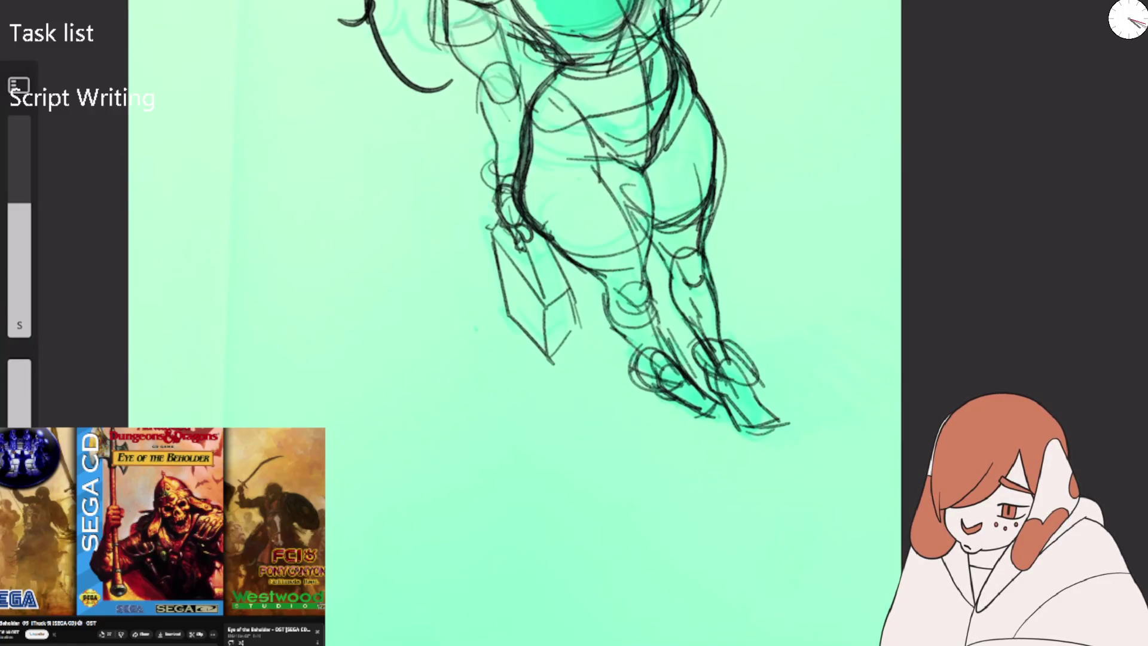
pyautogui.moveTo(646, 222); pyautogui.dragTo(713, 195)
pyautogui.moveTo(691, 69); pyautogui.dragTo(718, 142)
pyautogui.moveTo(693, 105)
pyautogui.mouseDown()
pyautogui.moveTo(717, 245)
pyautogui.moveTo(665, 334)
pyautogui.mouseUp()
# Draw the waist and hip line, the right hip, thigh and crotch contour, and the belly curve.
pyautogui.scroll(3, 762, 176)
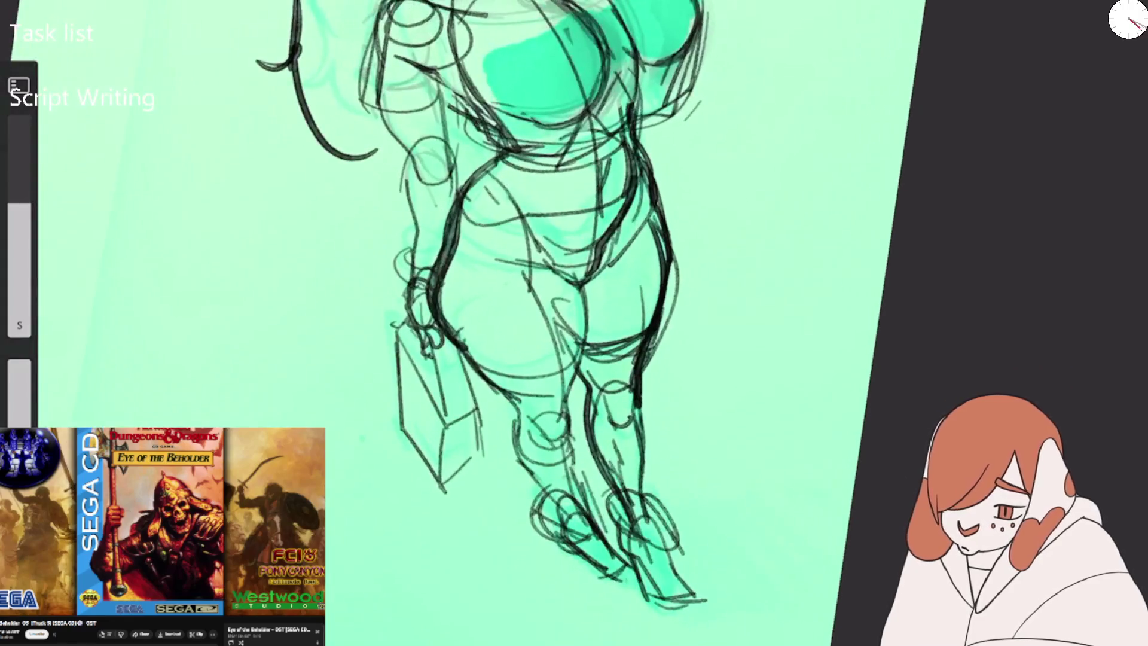
pyautogui.moveTo(422, 71)
pyautogui.mouseDown()
pyautogui.moveTo(499, 146)
pyautogui.moveTo(577, 162)
pyautogui.moveTo(627, 114)
pyautogui.mouseUp()
pyautogui.moveTo(644, 82); pyautogui.dragTo(633, 109)
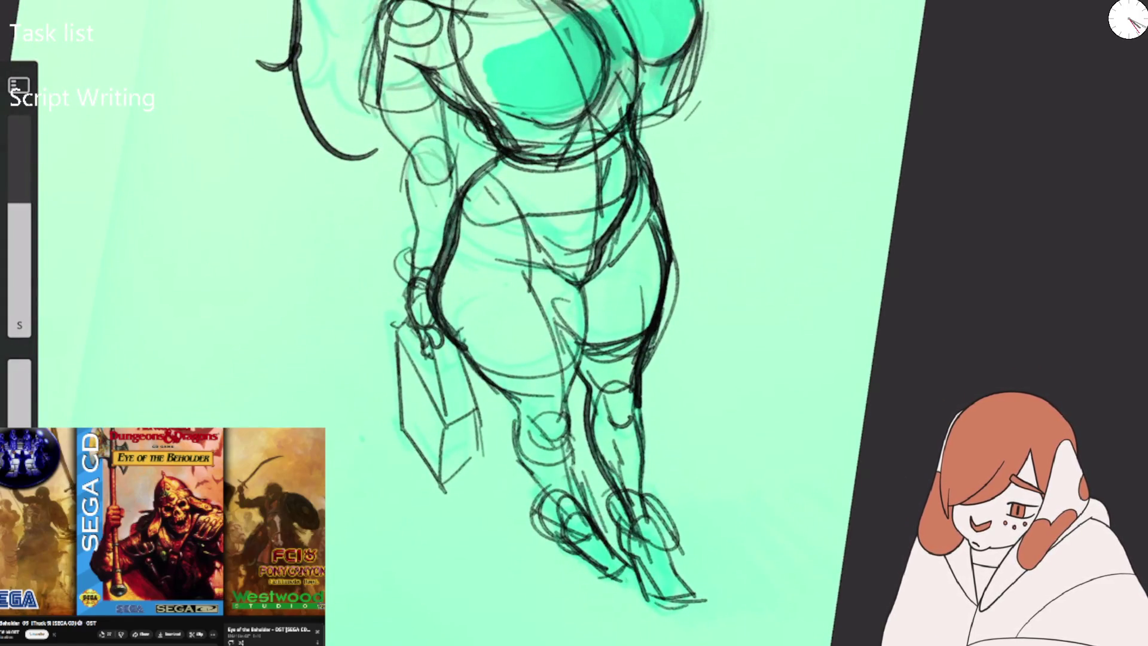
pyautogui.moveTo(610, 3); pyautogui.dragTo(649, 91)
pyautogui.moveTo(647, 47); pyautogui.dragTo(627, 180)
pyautogui.moveTo(635, 92); pyautogui.dragTo(634, 196)
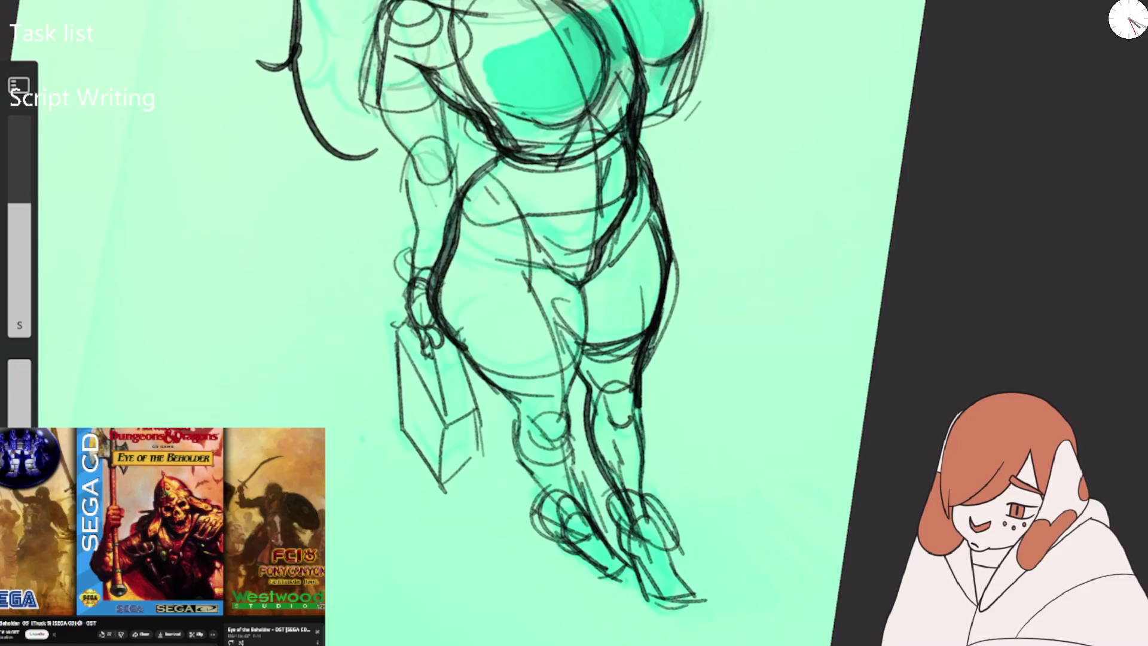
pyautogui.moveTo(644, 77)
pyautogui.mouseDown()
pyautogui.moveTo(635, 137)
pyautogui.moveTo(664, 238)
pyautogui.mouseUp()
pyautogui.moveTo(632, 187)
pyautogui.mouseDown()
pyautogui.moveTo(602, 266)
pyautogui.moveTo(541, 230)
pyautogui.mouseUp()
pyautogui.moveTo(507, 151); pyautogui.dragTo(629, 205)
# Paint pale strokes over the chest and belly to soften the old chest contour.
pyautogui.scroll(-2, 538, 299)
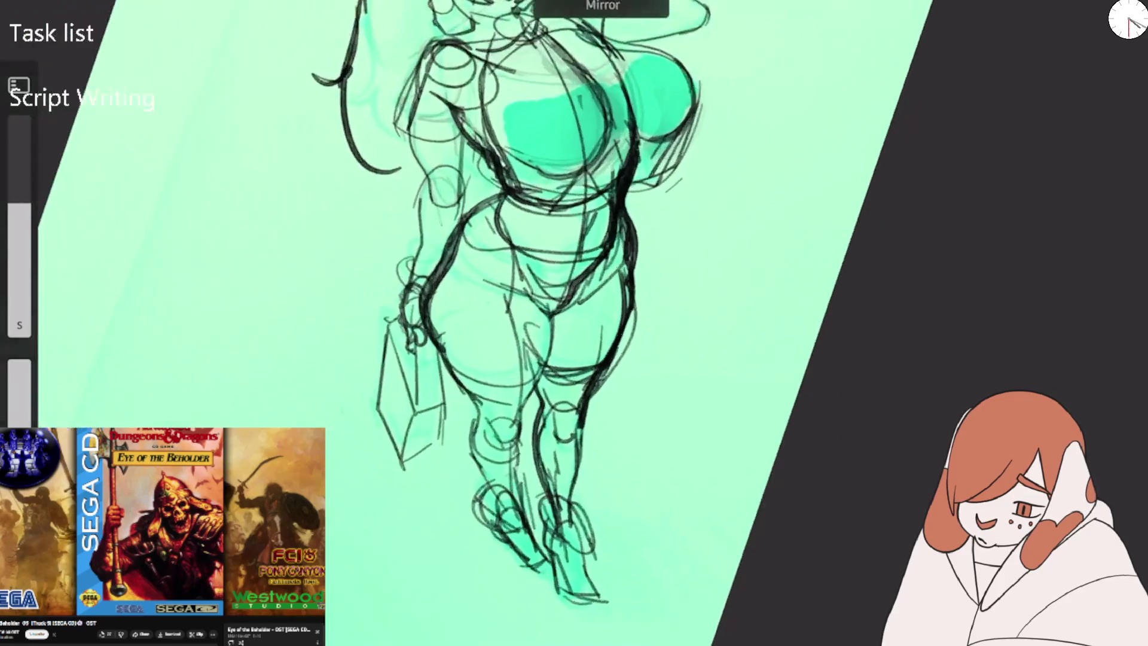
pyautogui.scroll(3, 539, 299)
pyautogui.moveTo(485, 75)
pyautogui.mouseDown()
pyautogui.moveTo(571, 183)
pyautogui.moveTo(538, 221)
pyautogui.mouseUp()
pyautogui.moveTo(634, 128)
pyautogui.mouseDown()
pyautogui.moveTo(490, 224)
pyautogui.moveTo(515, 65)
pyautogui.moveTo(535, 191)
pyautogui.mouseUp()
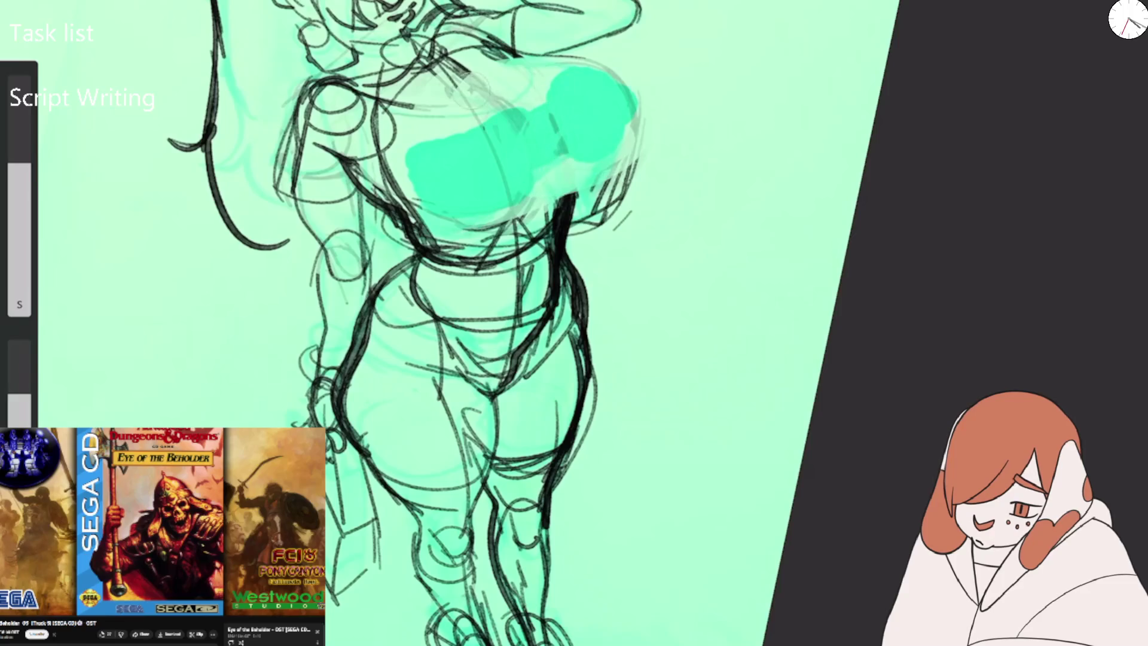
pyautogui.moveTo(509, 81); pyautogui.dragTo(371, 107)
pyautogui.moveTo(556, 137); pyautogui.dragTo(598, 186)
# Mirror the canvas and draw the chest's left edge, top lines and underside.
pyautogui.press('m')
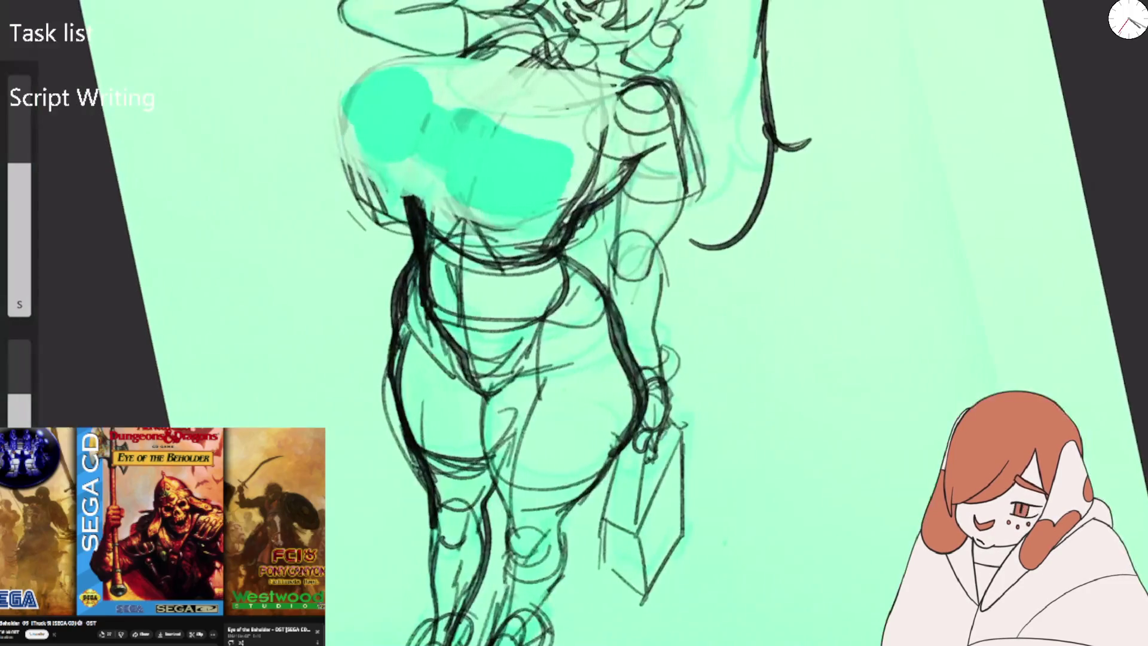
pyautogui.moveTo(371, 64)
pyautogui.mouseDown()
pyautogui.moveTo(341, 179)
pyautogui.moveTo(407, 217)
pyautogui.mouseUp()
pyautogui.moveTo(467, 127); pyautogui.dragTo(494, 140)
pyautogui.moveTo(405, 72)
pyautogui.mouseDown()
pyautogui.moveTo(465, 64)
pyautogui.moveTo(350, 213)
pyautogui.mouseUp()
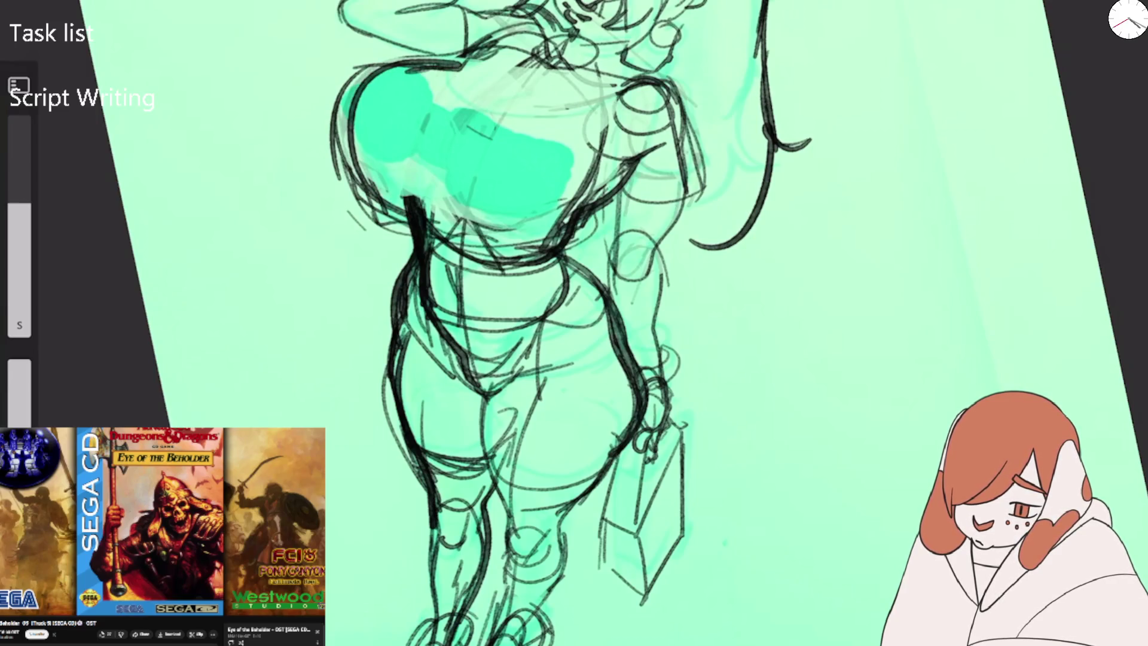
pyautogui.moveTo(425, 220); pyautogui.dragTo(532, 254)
pyautogui.scroll(-3, 575, 323)
pyautogui.scroll(3, 575, 323)
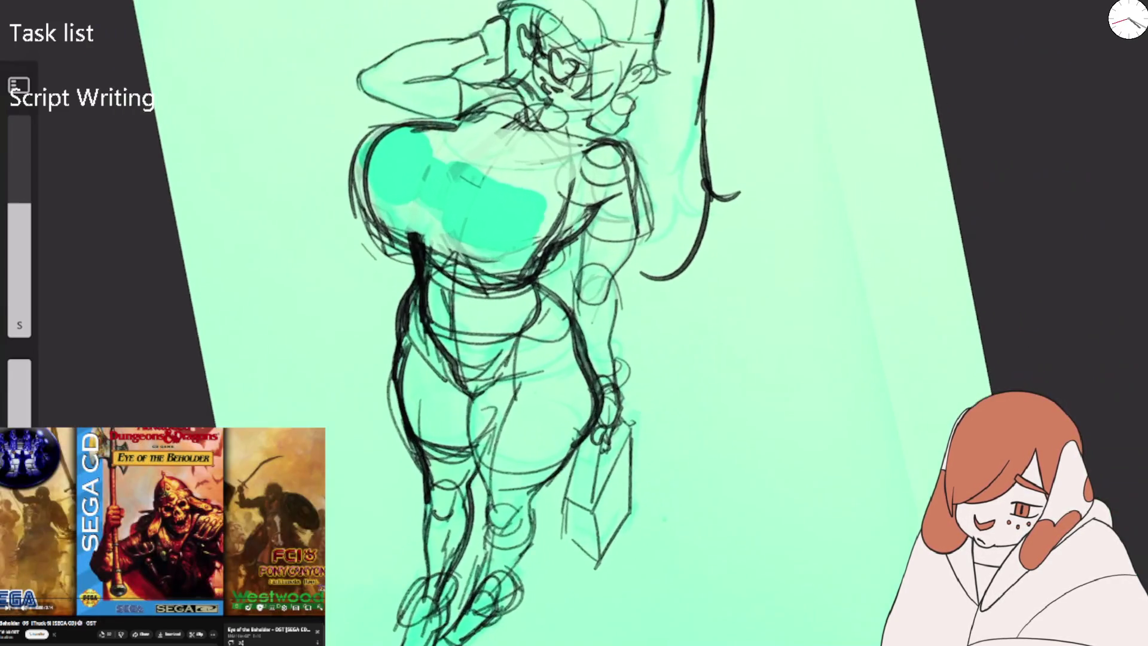
# Undo three failed chest strokes and redraw the chest outline in dark ink down the left side.
pyautogui.hotkey('ctrl', 'z')
pyautogui.hotkey('ctrl', 'z')
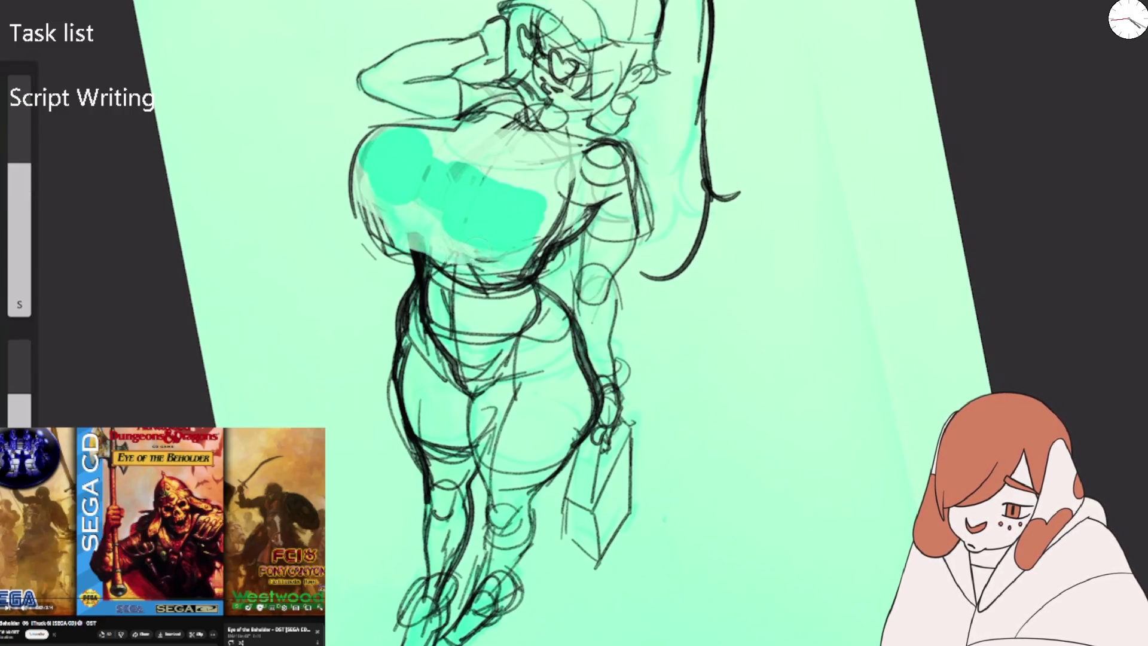
pyautogui.hotkey('ctrl', 'z')
pyautogui.hotkey('ctrl', 'z')
pyautogui.hotkey('ctrl', 'z')
pyautogui.hotkey('ctrl', 'z')
pyautogui.hotkey('ctrl', 'z')
pyautogui.hotkey('ctrl', 'z')
pyautogui.hotkey('ctrl', 'z')
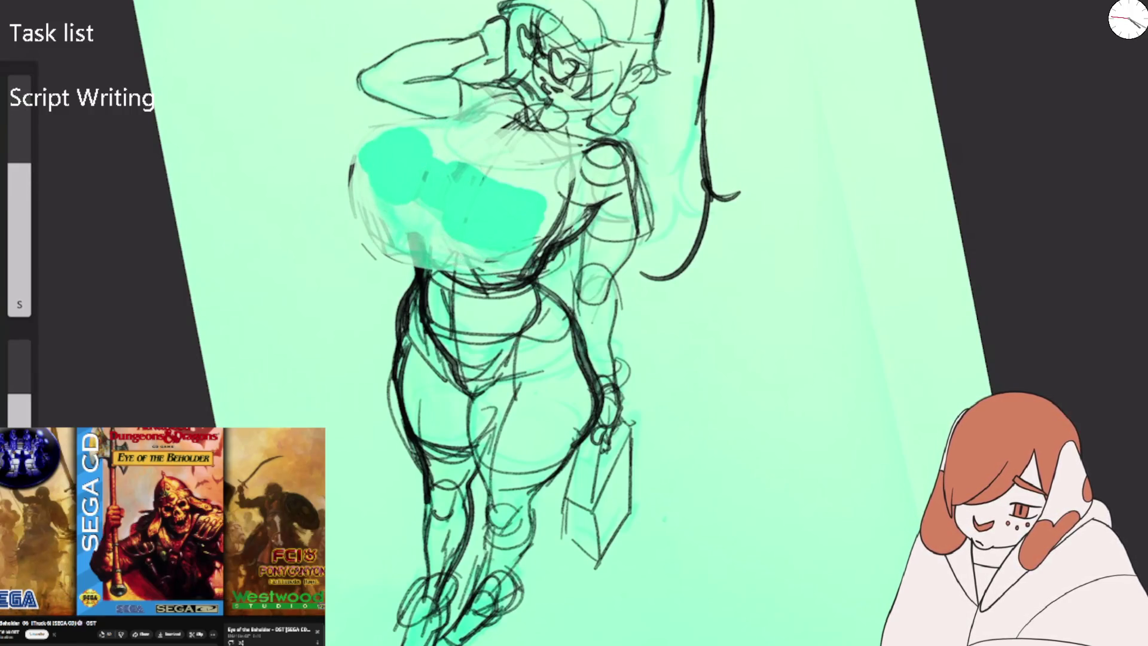
pyautogui.hotkey('ctrl', 'z')
pyautogui.hotkey('ctrl', 'z')
pyautogui.hotkey('ctrl', 'z')
pyautogui.hotkey('ctrl', 'z')
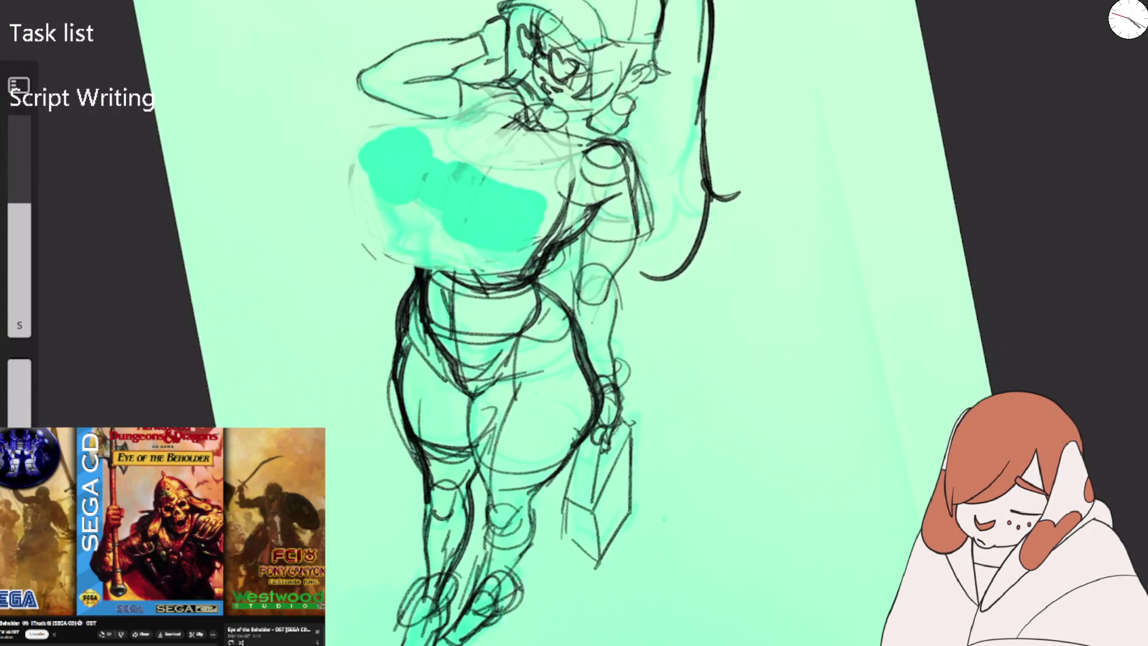
pyautogui.moveTo(494, 101)
pyautogui.mouseDown()
pyautogui.moveTo(415, 143)
pyautogui.moveTo(367, 201)
pyautogui.mouseUp()
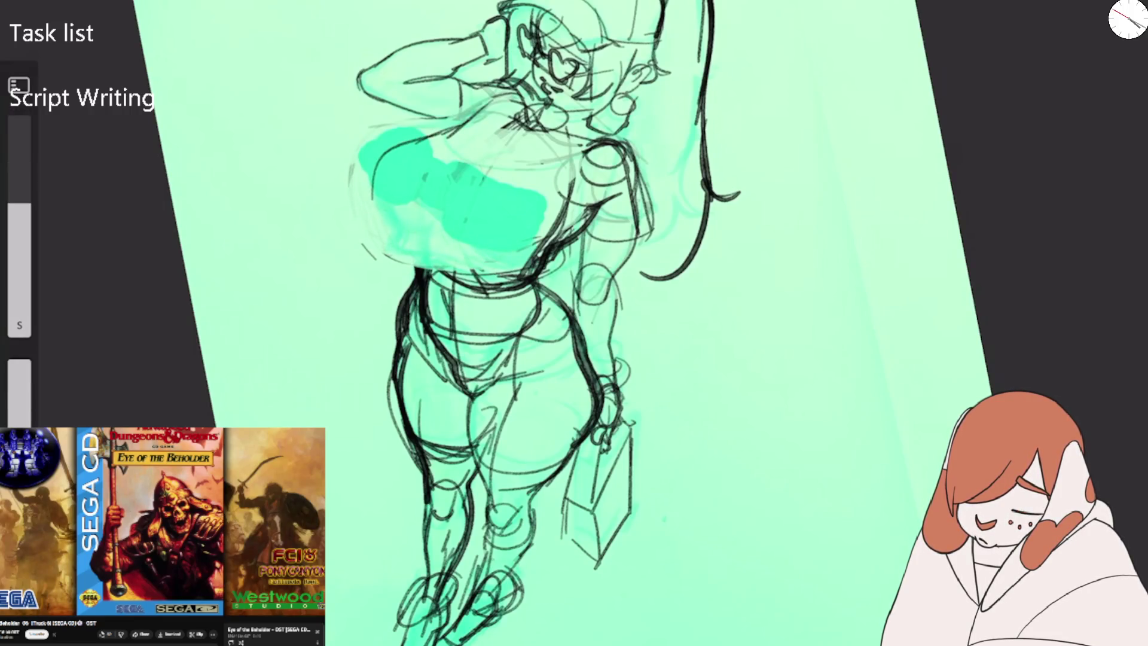
pyautogui.moveTo(452, 135)
pyautogui.mouseDown()
pyautogui.moveTo(371, 212)
pyautogui.moveTo(392, 266)
pyautogui.mouseUp()
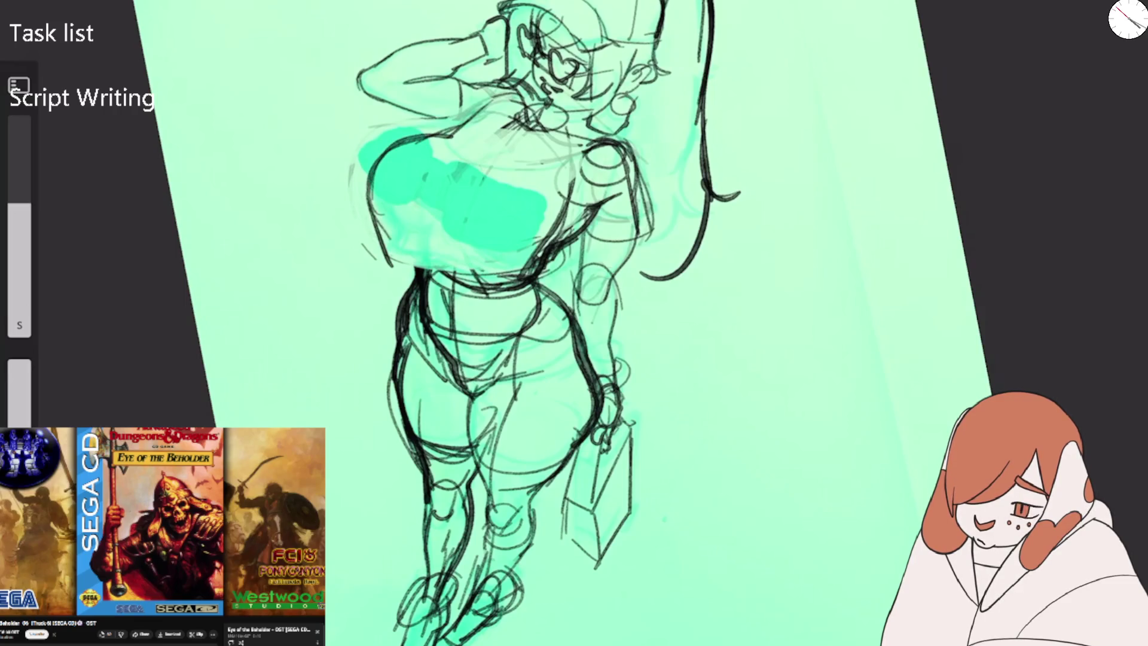
# Outline the second rounded chest shape, an arc across the chest, and the under-chest and waist lines.
pyautogui.moveTo(505, 130)
pyautogui.mouseDown()
pyautogui.moveTo(441, 197)
pyautogui.moveTo(484, 293)
pyautogui.mouseUp()
pyautogui.moveTo(477, 170); pyautogui.dragTo(434, 223)
pyautogui.moveTo(427, 173); pyautogui.dragTo(550, 203)
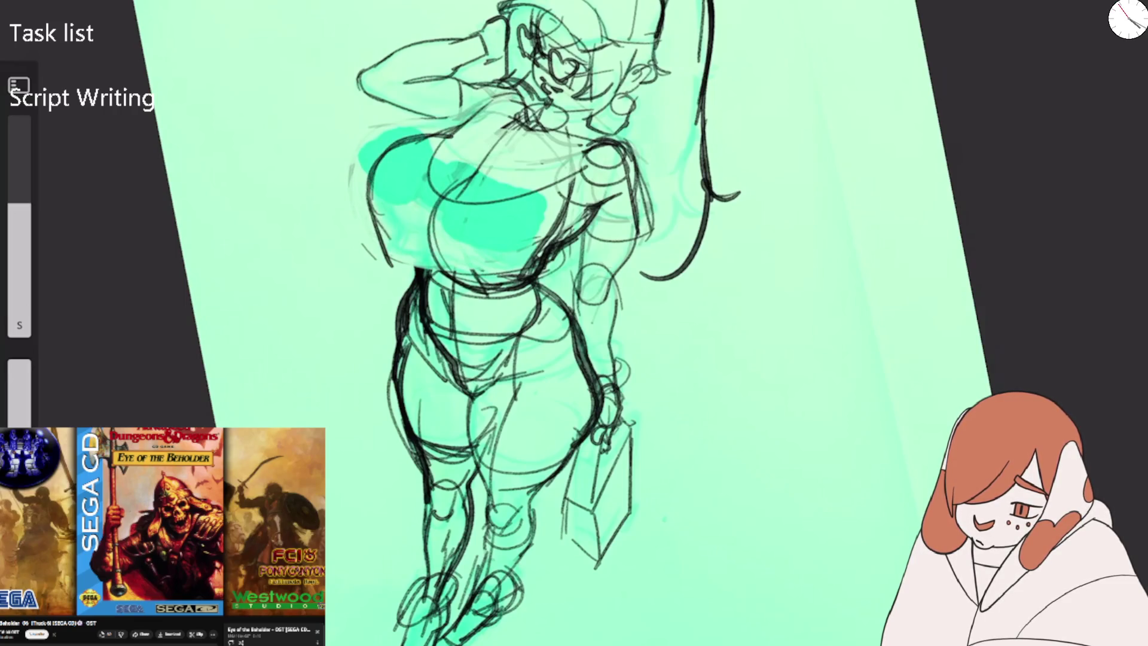
pyautogui.moveTo(431, 245); pyautogui.dragTo(538, 267)
pyautogui.moveTo(374, 230); pyautogui.dragTo(526, 293)
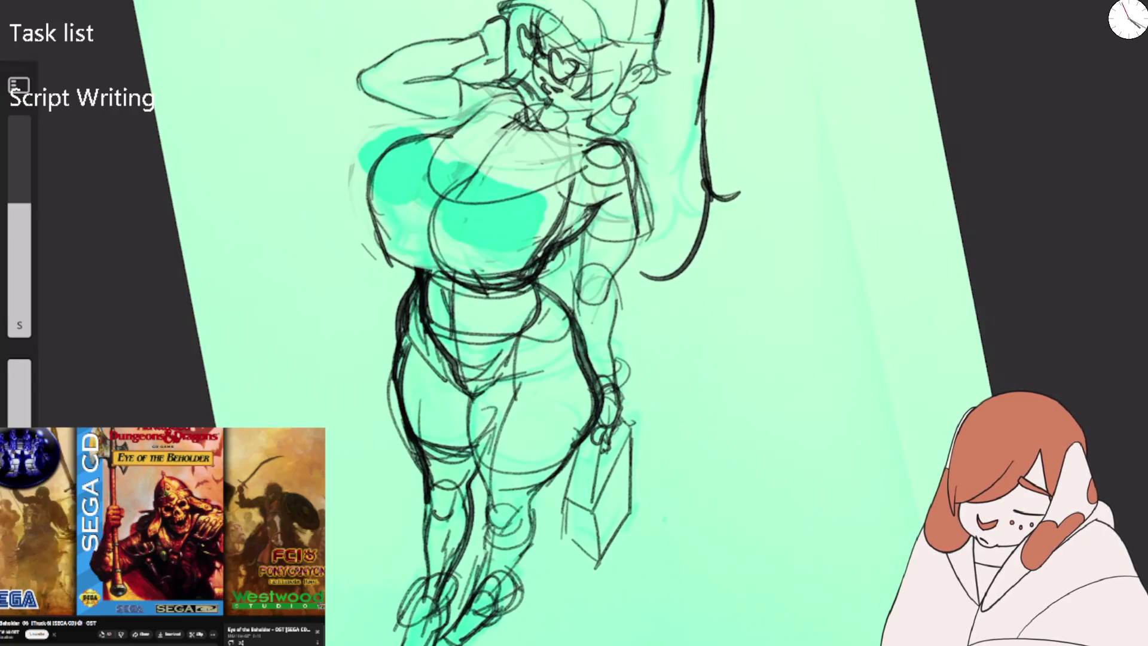
# Mirror the view, erase the heavy strokes under the chest and draw darker replacement lines.
pyautogui.press('m')
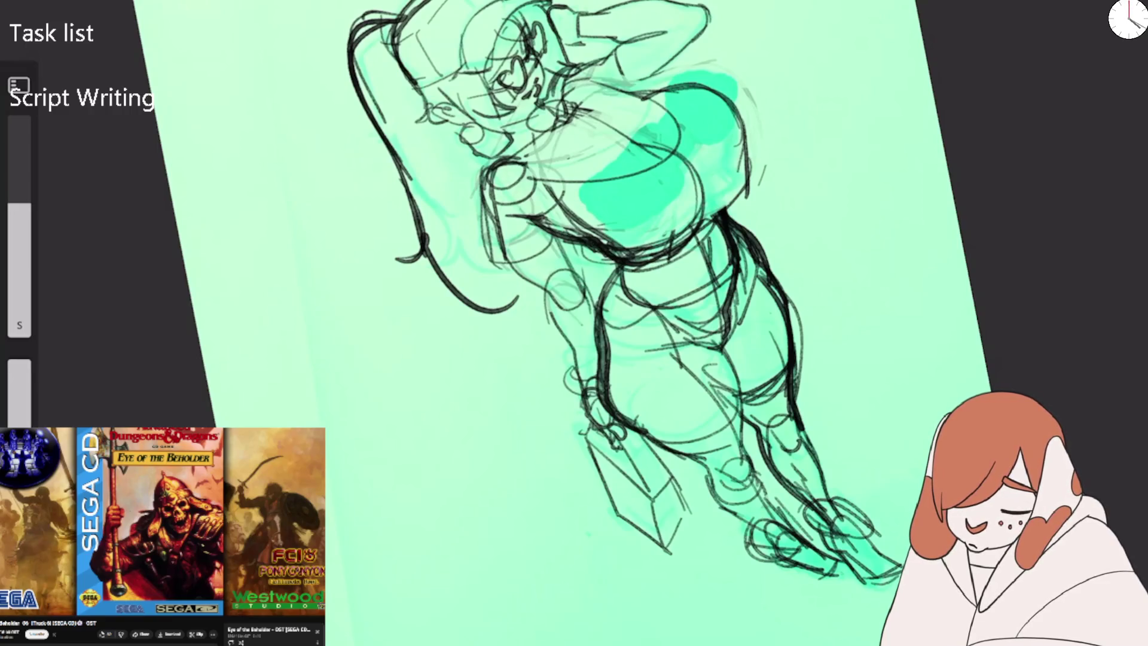
pyautogui.moveTo(556, 215); pyautogui.dragTo(676, 251)
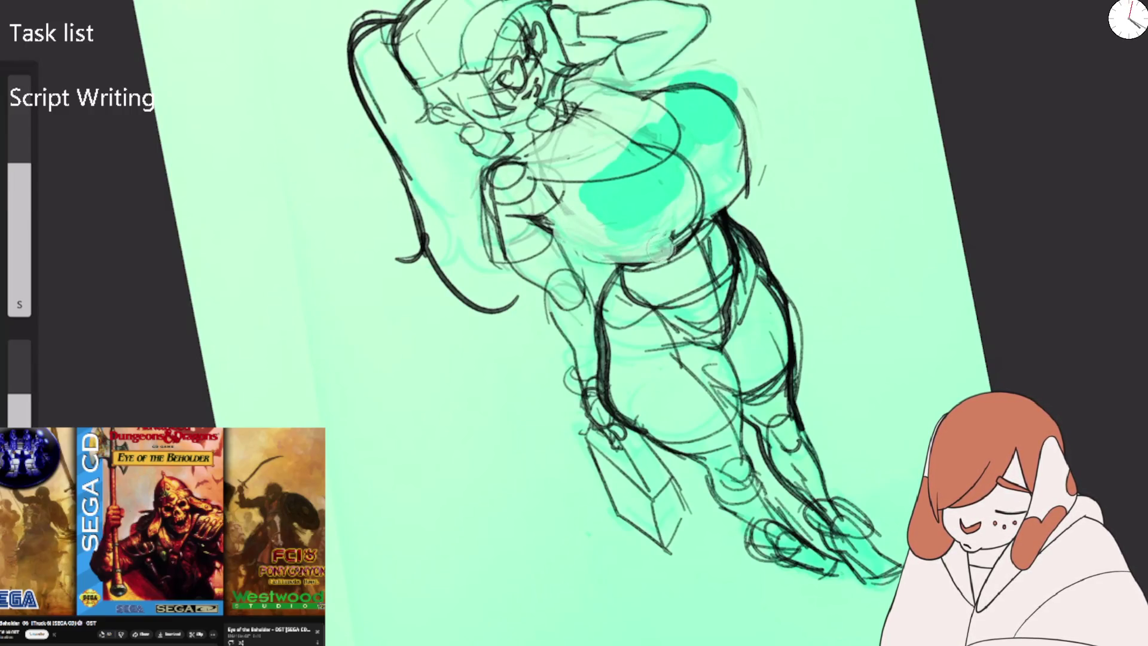
pyautogui.moveTo(598, 263); pyautogui.dragTo(700, 236)
pyautogui.press('b')
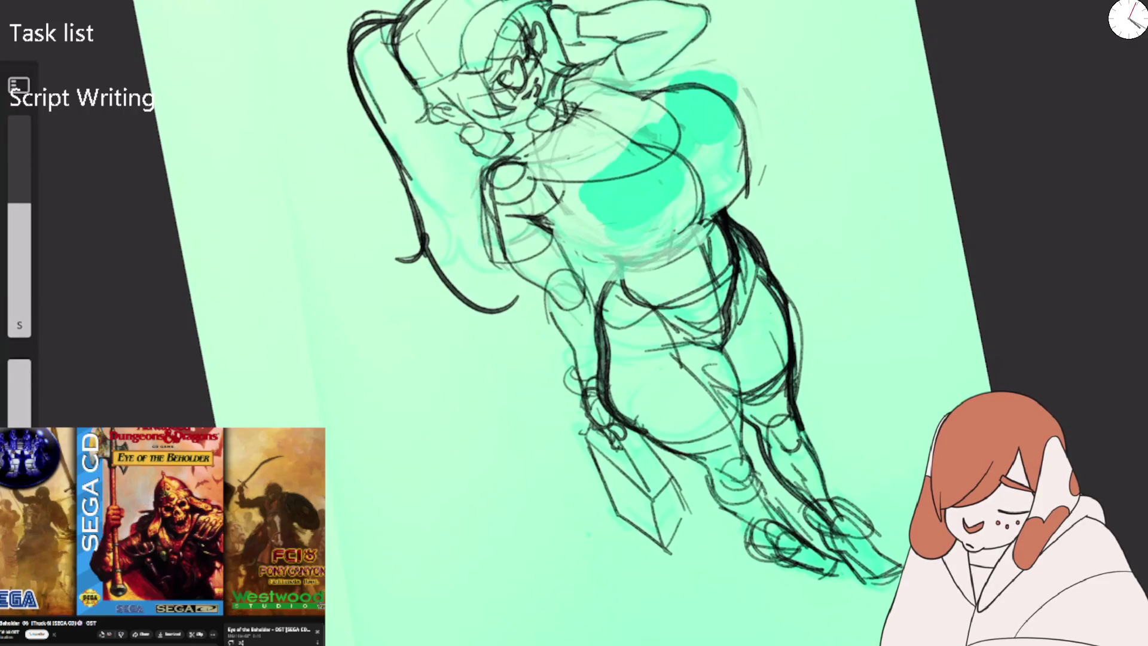
pyautogui.moveTo(559, 267)
pyautogui.mouseDown()
pyautogui.moveTo(610, 270)
pyautogui.moveTo(700, 236)
pyautogui.mouseUp()
pyautogui.moveTo(578, 257)
pyautogui.mouseDown()
pyautogui.moveTo(697, 197)
pyautogui.moveTo(679, 150)
pyautogui.moveTo(697, 222)
pyautogui.mouseUp()
# Draw a dark stroke under the chest and erase the faint sketch lines beneath it.
pyautogui.press('e')
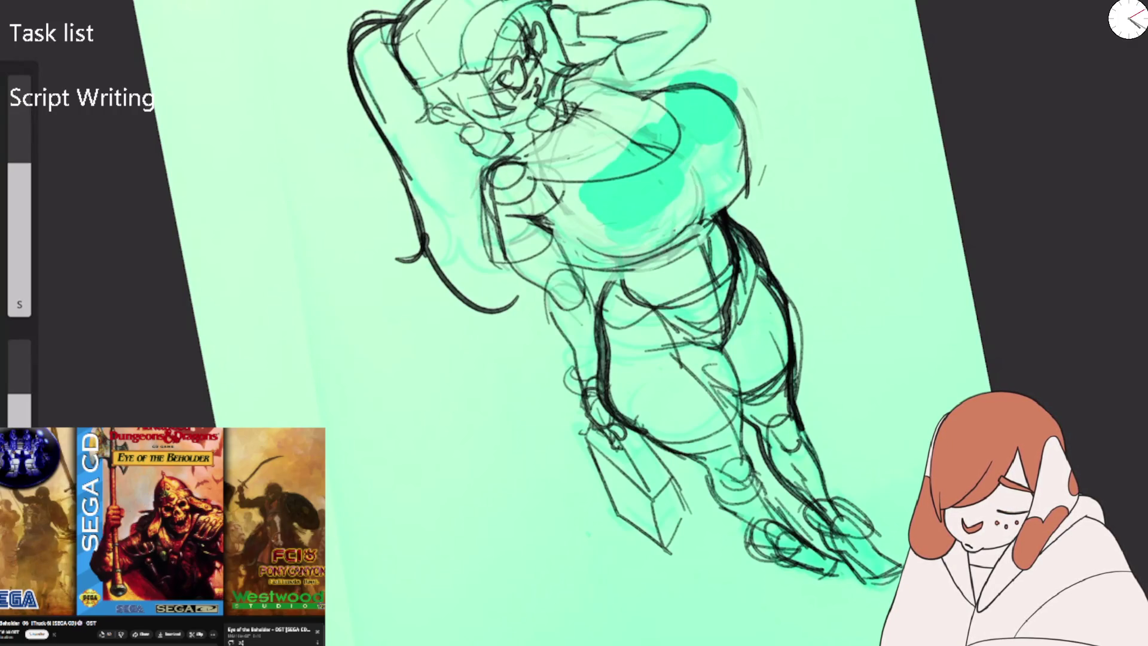
pyautogui.press('e')
pyautogui.moveTo(532, 213)
pyautogui.mouseDown()
pyautogui.moveTo(588, 226)
pyautogui.moveTo(607, 271)
pyautogui.moveTo(706, 239)
pyautogui.moveTo(640, 257)
pyautogui.mouseUp()
pyautogui.press('e')
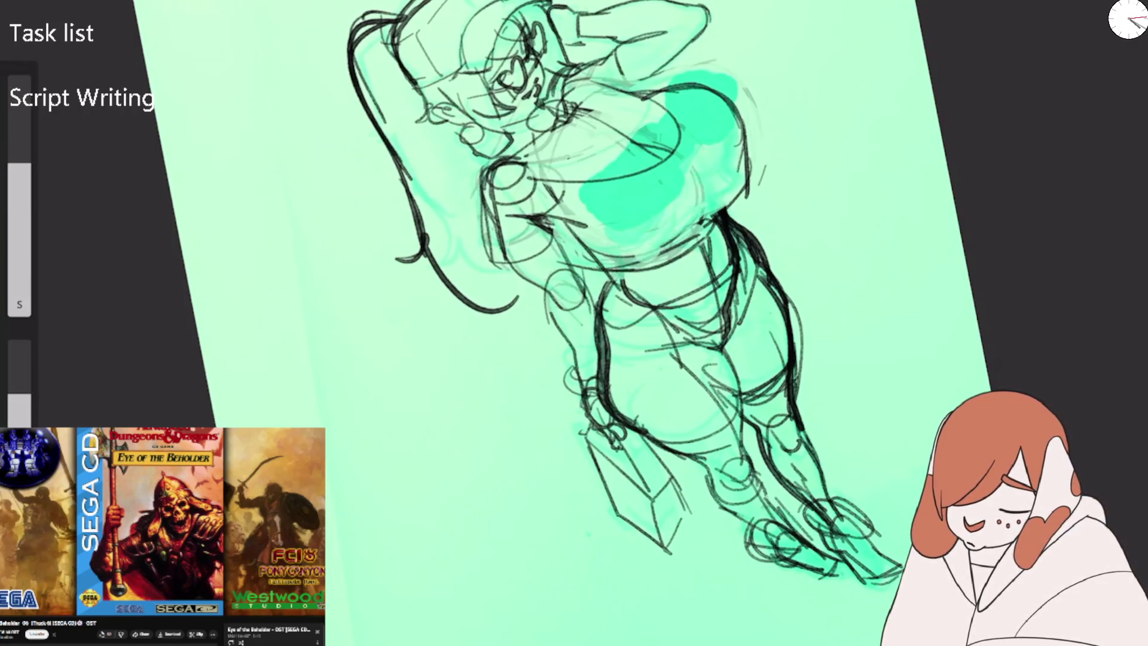
pyautogui.moveTo(717, 209); pyautogui.dragTo(610, 260)
pyautogui.moveTo(738, 198)
pyautogui.mouseDown()
pyautogui.moveTo(667, 257)
pyautogui.moveTo(601, 256)
pyautogui.mouseUp()
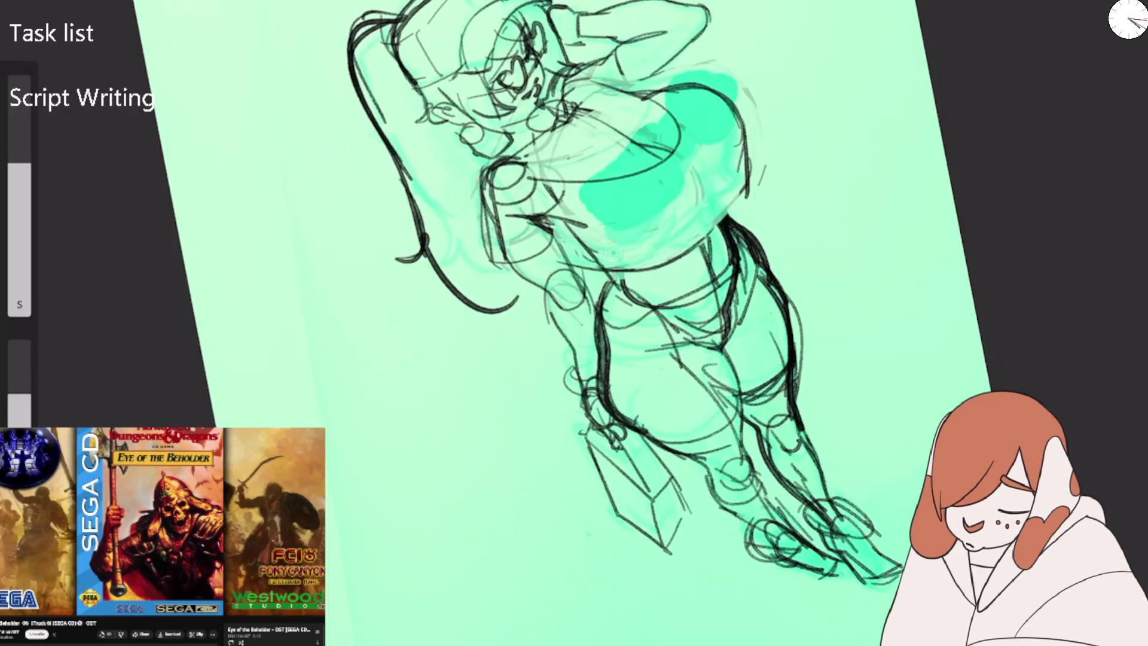
pyautogui.moveTo(586, 215)
pyautogui.mouseDown()
pyautogui.moveTo(502, 204)
pyautogui.moveTo(499, 257)
pyautogui.mouseUp()
# Erase faint sketch lines left of and across the chest, then undo a stray dark curve.
pyautogui.moveTo(487, 171); pyautogui.dragTo(533, 198)
pyautogui.moveTo(538, 195); pyautogui.dragTo(586, 227)
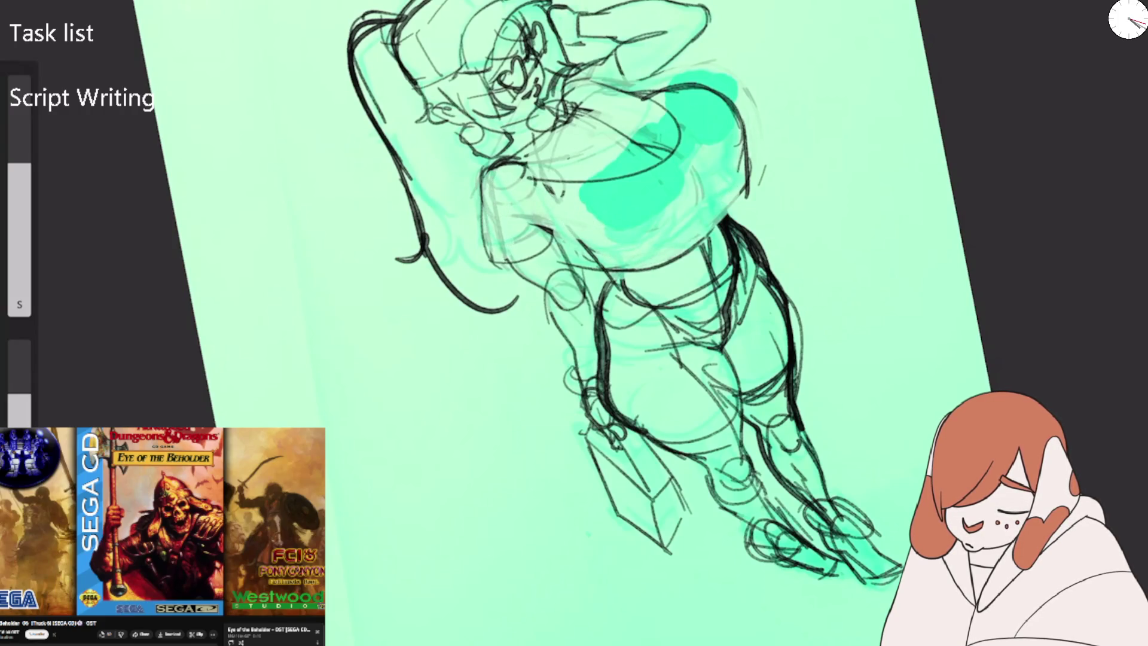
pyautogui.moveTo(682, 147); pyautogui.dragTo(520, 201)
pyautogui.moveTo(658, 147); pyautogui.dragTo(669, 115)
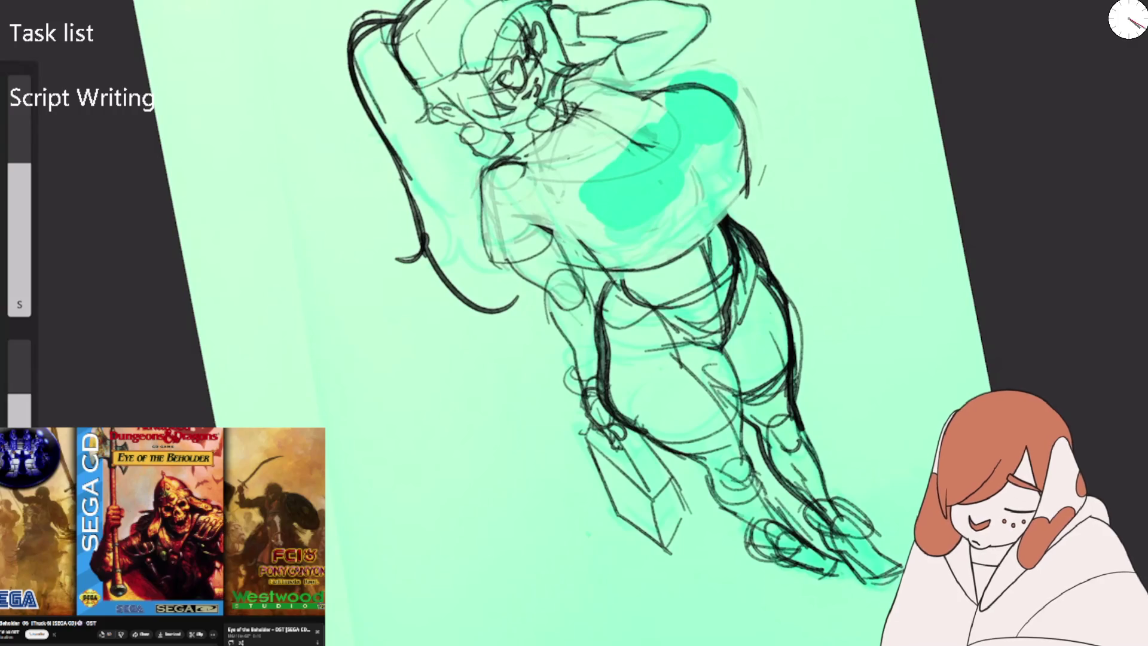
pyautogui.moveTo(506, 167)
pyautogui.mouseDown()
pyautogui.moveTo(640, 163)
pyautogui.moveTo(679, 119)
pyautogui.moveTo(619, 88)
pyautogui.moveTo(724, 103)
pyautogui.mouseUp()
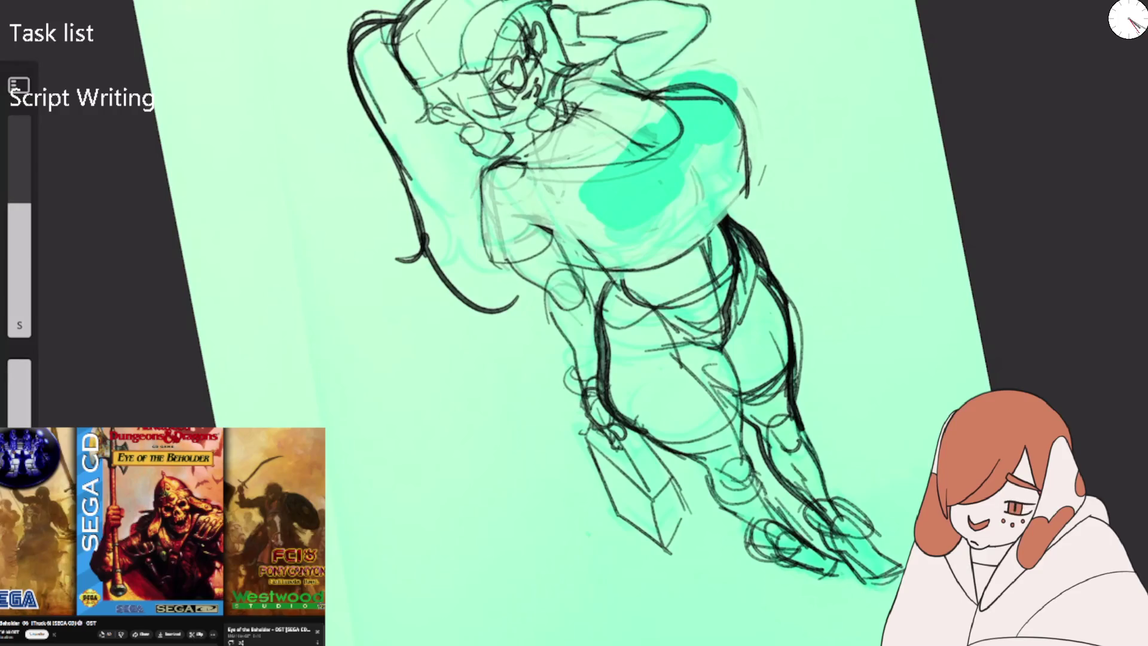
pyautogui.hotkey('ctrl', 'z')
# Redraw the upper chest, lower chest and darker right torso contour, then reset the view upright.
pyautogui.moveTo(628, 99)
pyautogui.mouseDown()
pyautogui.moveTo(709, 85)
pyautogui.moveTo(736, 108)
pyautogui.moveTo(741, 193)
pyautogui.mouseUp()
pyautogui.moveTo(739, 136)
pyautogui.mouseDown()
pyautogui.moveTo(711, 200)
pyautogui.moveTo(703, 178)
pyautogui.moveTo(671, 240)
pyautogui.mouseUp()
pyautogui.moveTo(693, 148); pyautogui.dragTo(642, 247)
pyautogui.moveTo(544, 231); pyautogui.dragTo(637, 255)
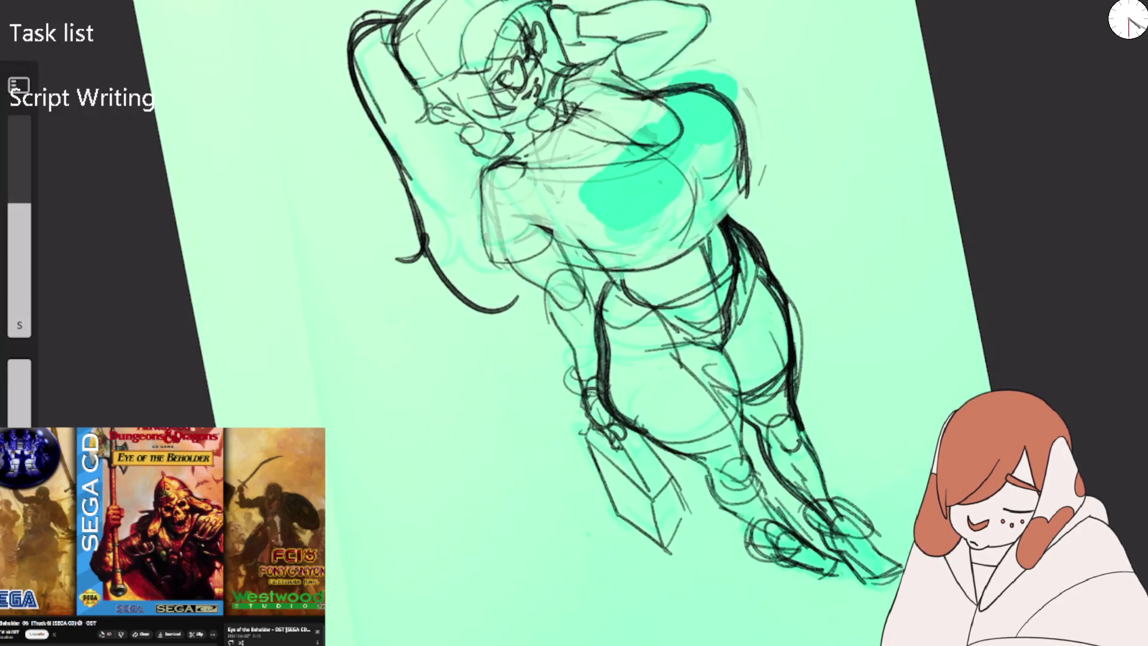
pyautogui.moveTo(705, 197)
pyautogui.mouseDown()
pyautogui.moveTo(688, 284)
pyautogui.moveTo(686, 250)
pyautogui.mouseUp()
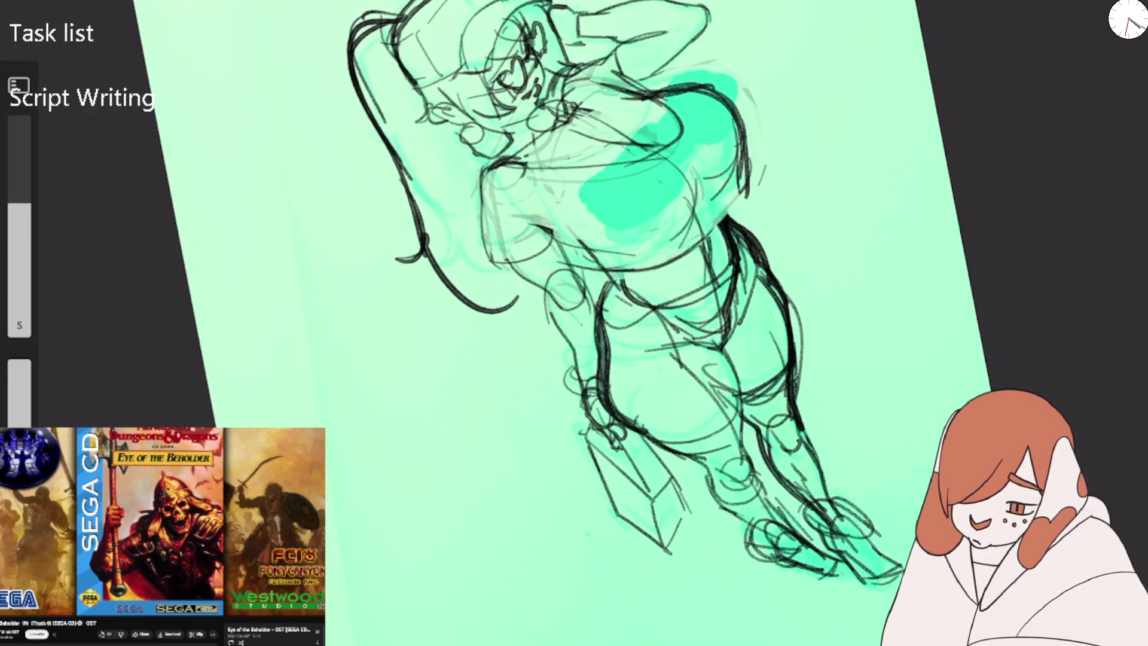
pyautogui.moveTo(616, 287); pyautogui.dragTo(562, 231)
pyautogui.moveTo(698, 98); pyautogui.dragTo(559, 238)
pyautogui.moveTo(716, 179); pyautogui.dragTo(710, 212)
pyautogui.moveTo(725, 195); pyautogui.dragTo(710, 216)
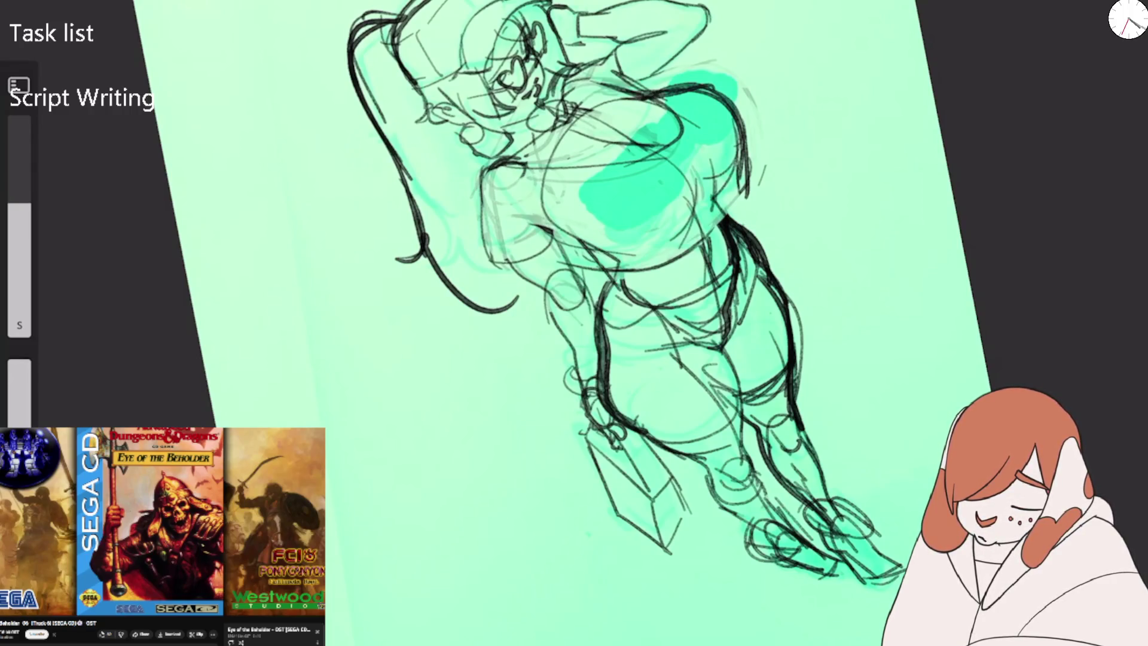
pyautogui.hotkey('ctrl', '0')
pyautogui.scroll(-2, 616, 281)
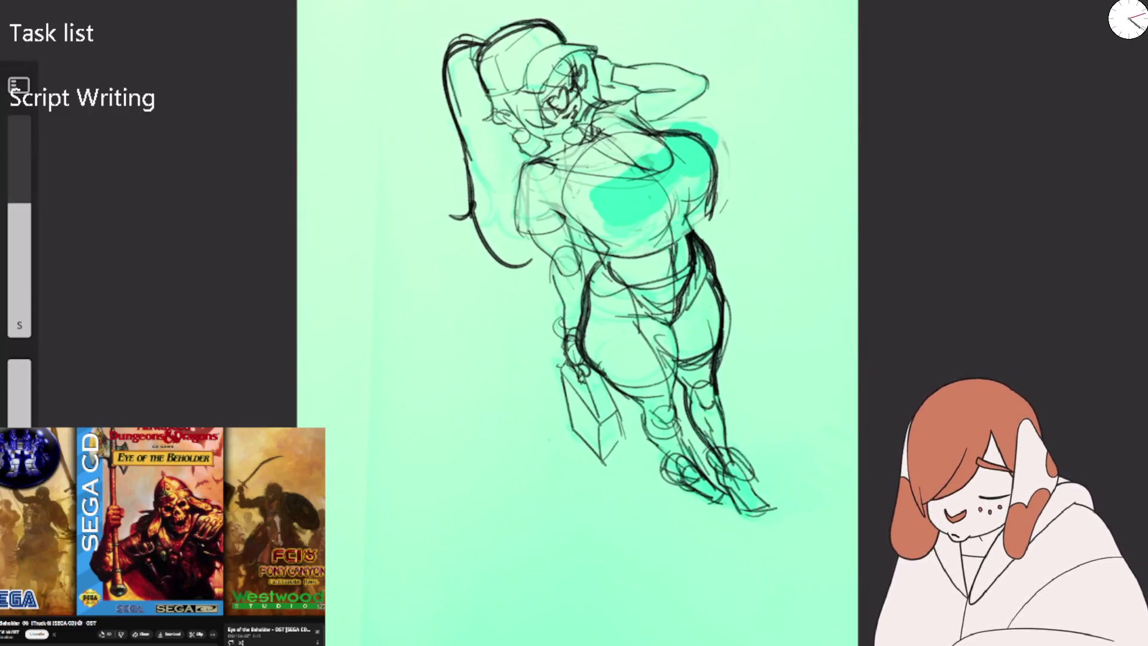
# Draw the chest's right-side contour and hatching strokes across the chest.
pyautogui.scroll(2, 476, 274)
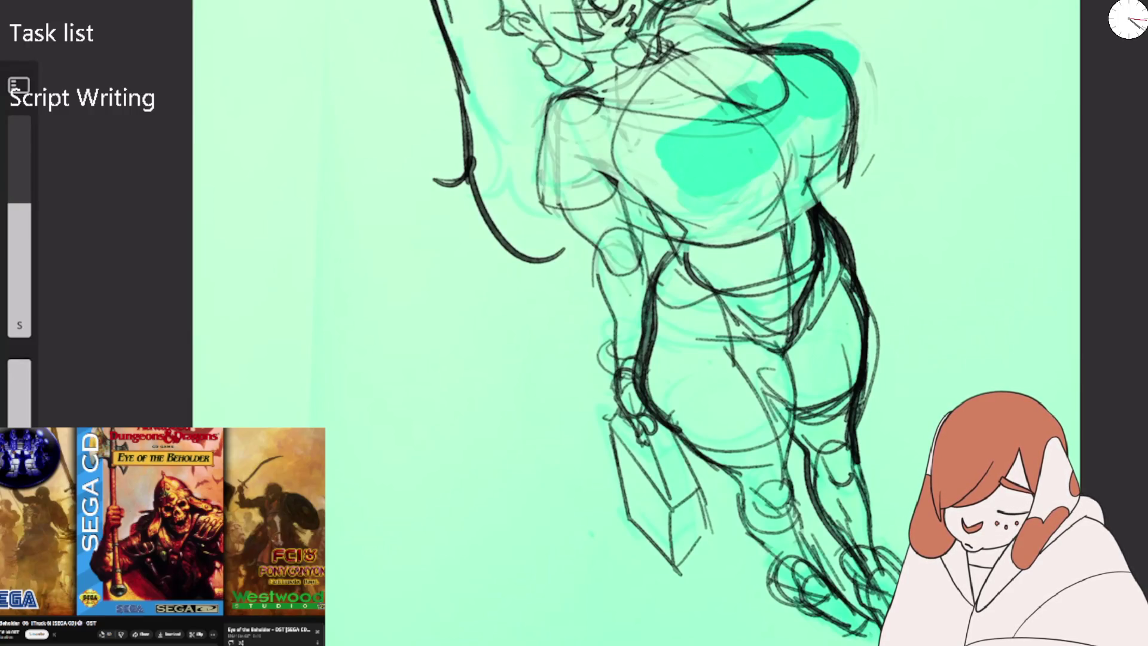
pyautogui.scroll(-2, 598, 299)
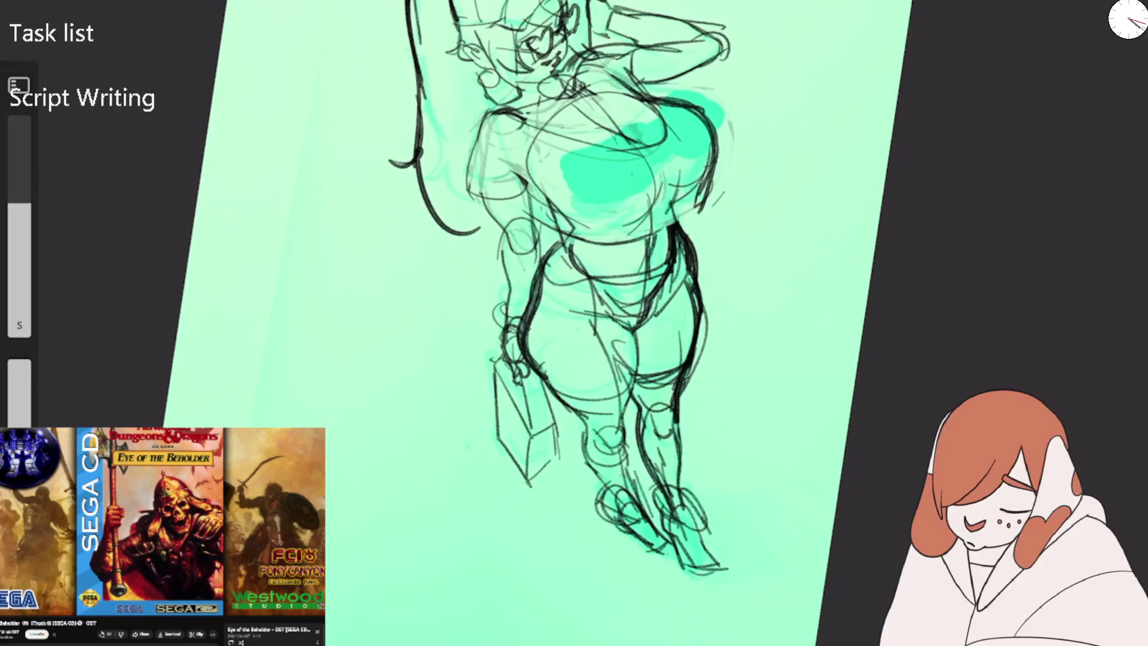
pyautogui.moveTo(731, 122); pyautogui.dragTo(736, 191)
pyautogui.moveTo(727, 113); pyautogui.dragTo(700, 216)
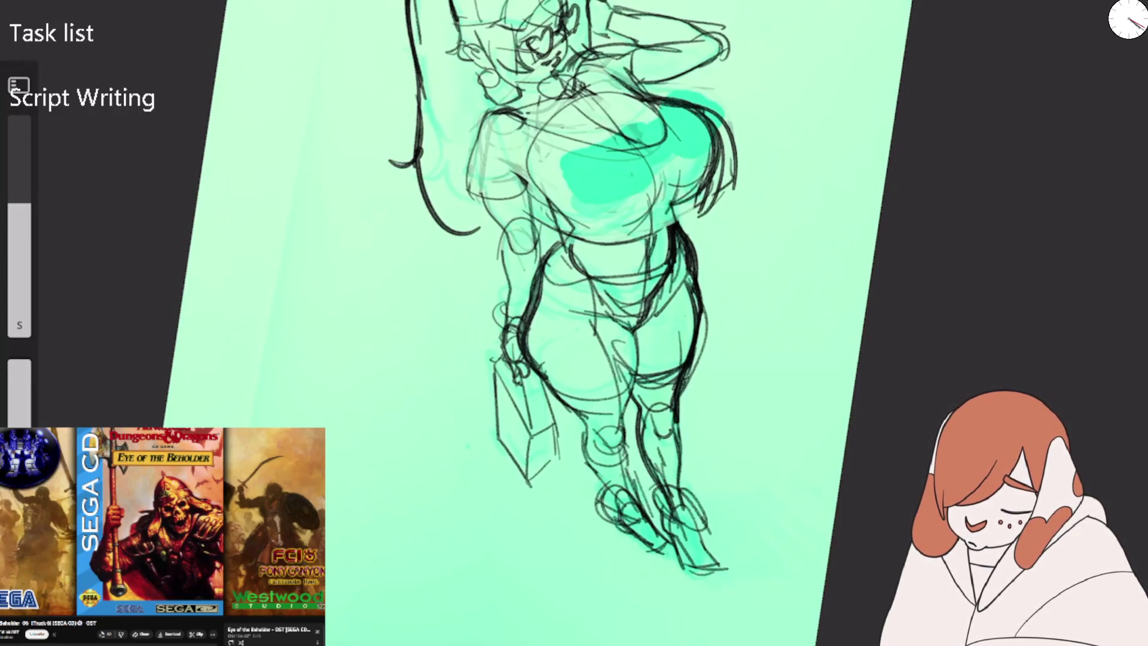
pyautogui.moveTo(616, 248); pyautogui.dragTo(718, 192)
pyautogui.moveTo(566, 267); pyautogui.dragTo(640, 234)
pyautogui.moveTo(574, 175); pyautogui.dragTo(682, 114)
pyautogui.moveTo(619, 150); pyautogui.dragTo(687, 107)
pyautogui.moveTo(549, 182); pyautogui.dragTo(661, 121)
# Sketch the shoulder, lower chest, waist and hip lines, then erase to clean the hips.
pyautogui.moveTo(610, 42); pyautogui.dragTo(449, 147)
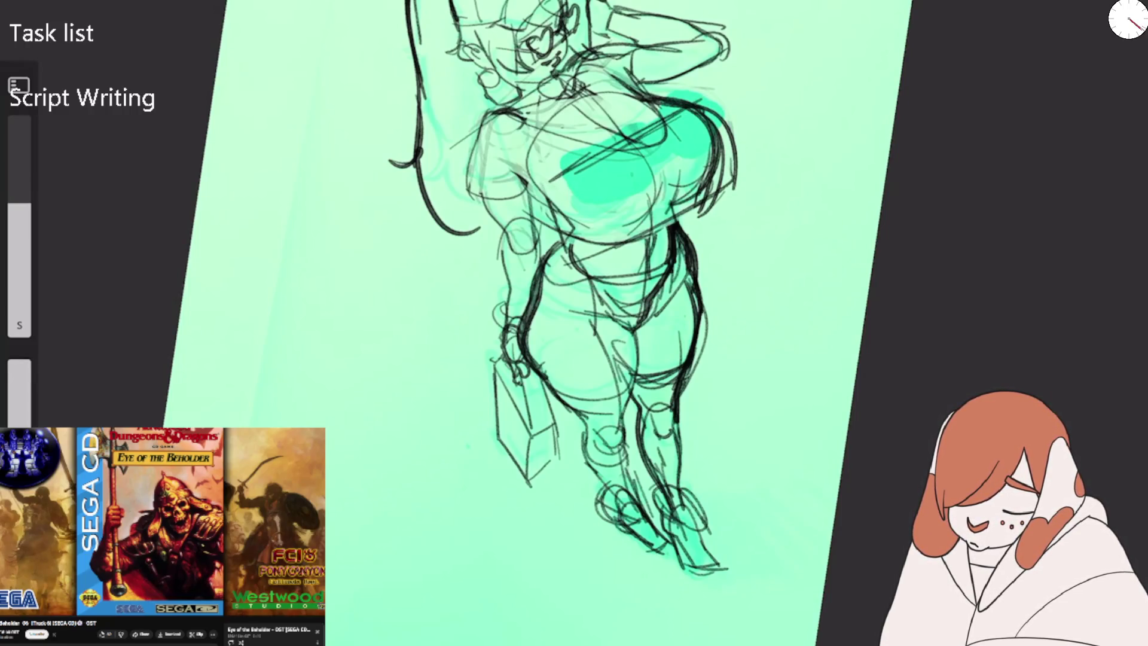
pyautogui.moveTo(555, 77); pyautogui.dragTo(470, 138)
pyautogui.moveTo(602, 256); pyautogui.dragTo(721, 190)
pyautogui.moveTo(531, 292)
pyautogui.mouseDown()
pyautogui.moveTo(616, 234)
pyautogui.moveTo(677, 215)
pyautogui.mouseUp()
pyautogui.moveTo(579, 265)
pyautogui.mouseDown()
pyautogui.moveTo(635, 326)
pyautogui.moveTo(582, 280)
pyautogui.moveTo(649, 278)
pyautogui.moveTo(631, 305)
pyautogui.moveTo(652, 320)
pyautogui.mouseUp()
pyautogui.press('e')
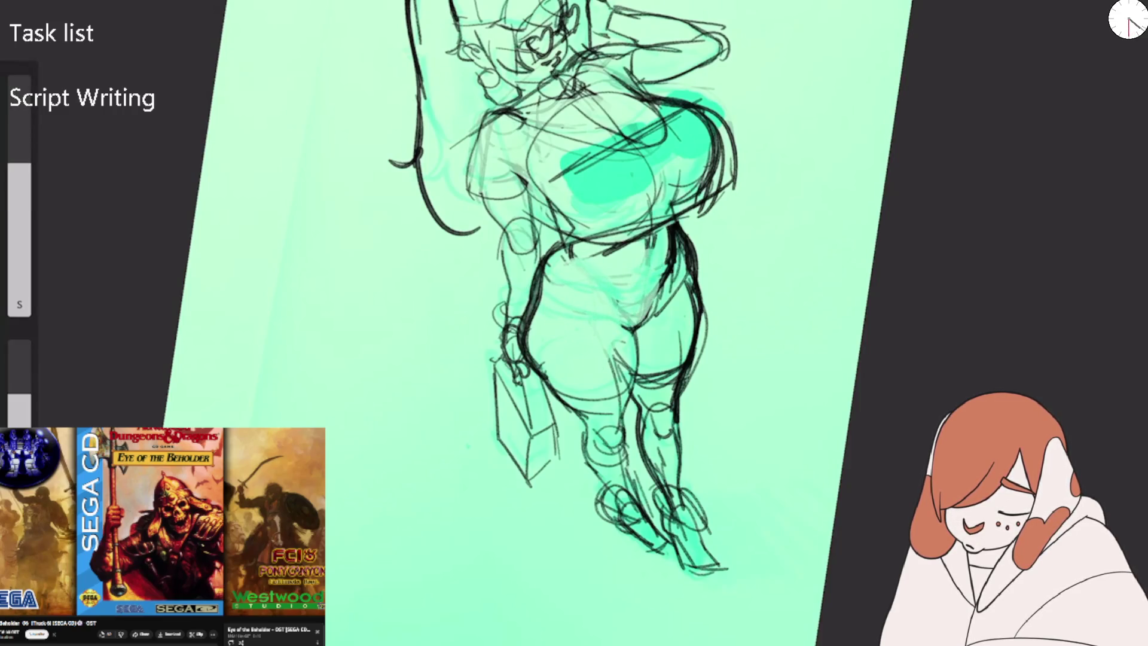
pyautogui.press('b')
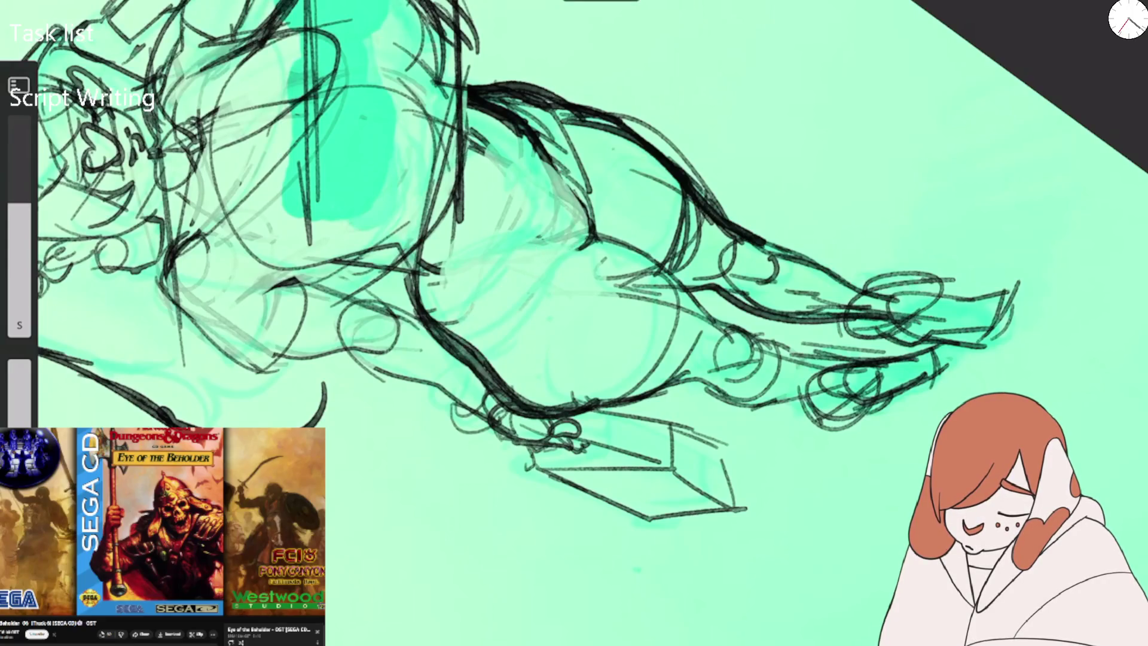
# Flip and rotate the view upright, then trace the torso and darken the hip curve.
pyautogui.press('m')
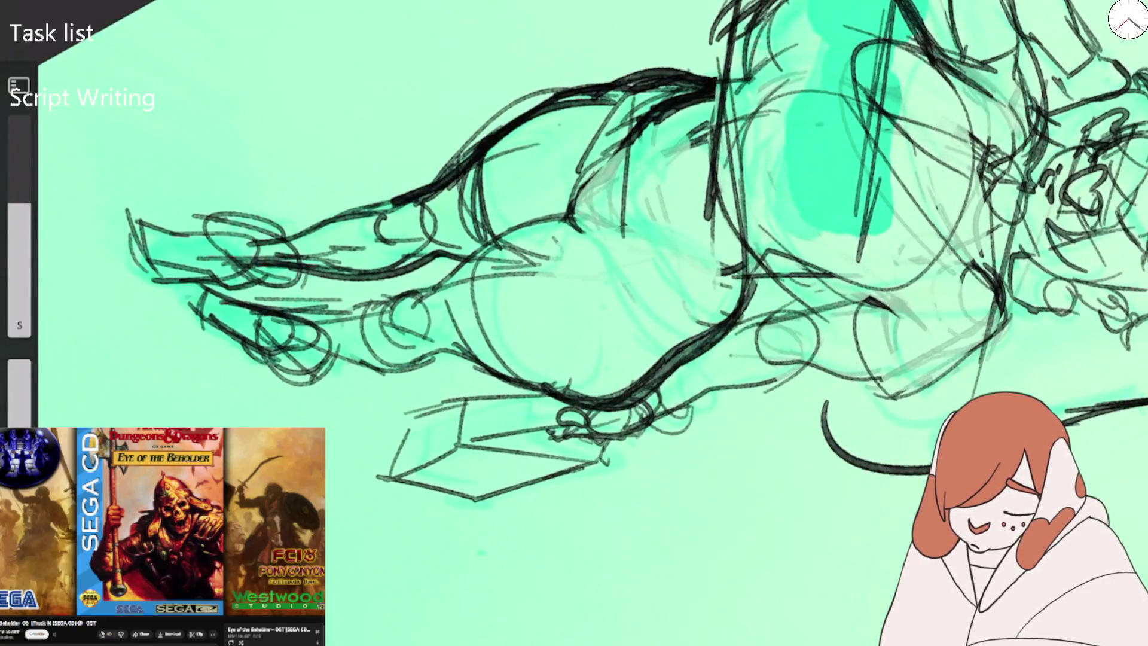
pyautogui.moveTo(628, 128); pyautogui.dragTo(670, 359)
pyautogui.moveTo(574, 221); pyautogui.dragTo(655, 353)
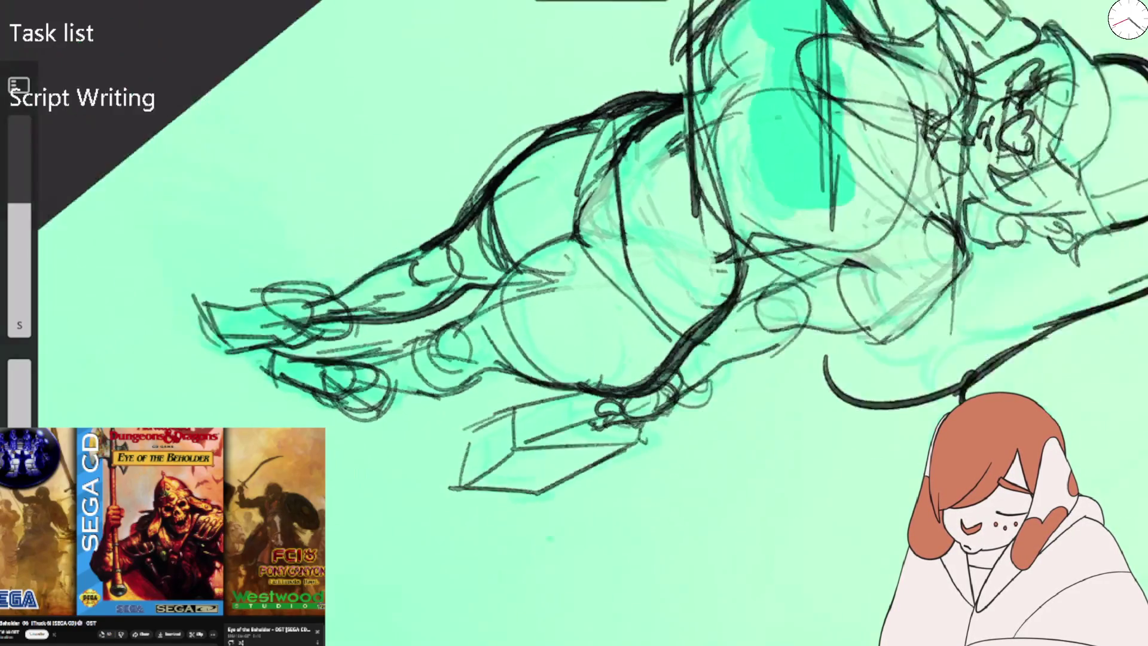
pyautogui.press('-')
pyautogui.moveTo(577, 302); pyautogui.dragTo(625, 260)
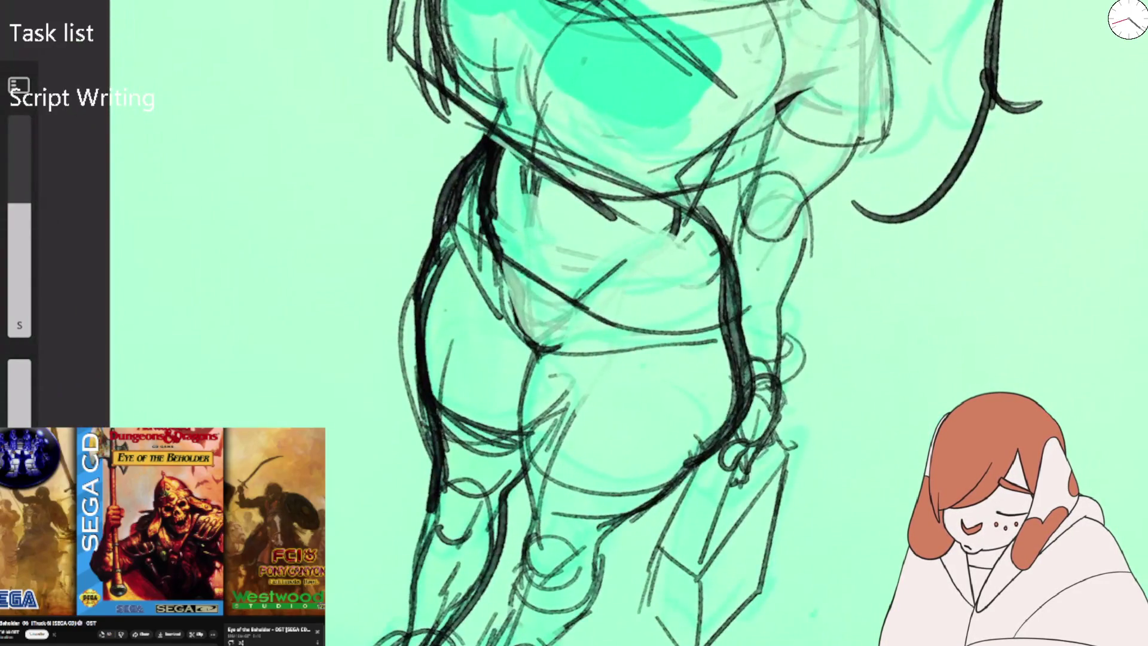
pyautogui.moveTo(464, 242); pyautogui.dragTo(661, 341)
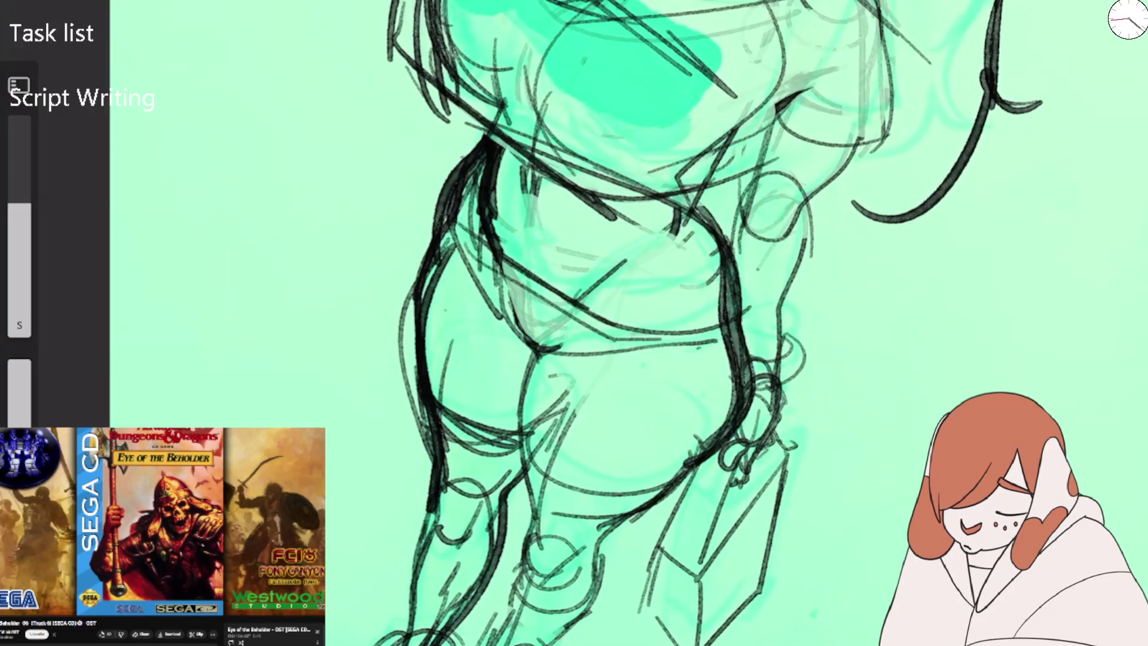
pyautogui.moveTo(530, 354)
pyautogui.mouseDown()
pyautogui.moveTo(445, 188)
pyautogui.moveTo(720, 335)
pyautogui.mouseUp()
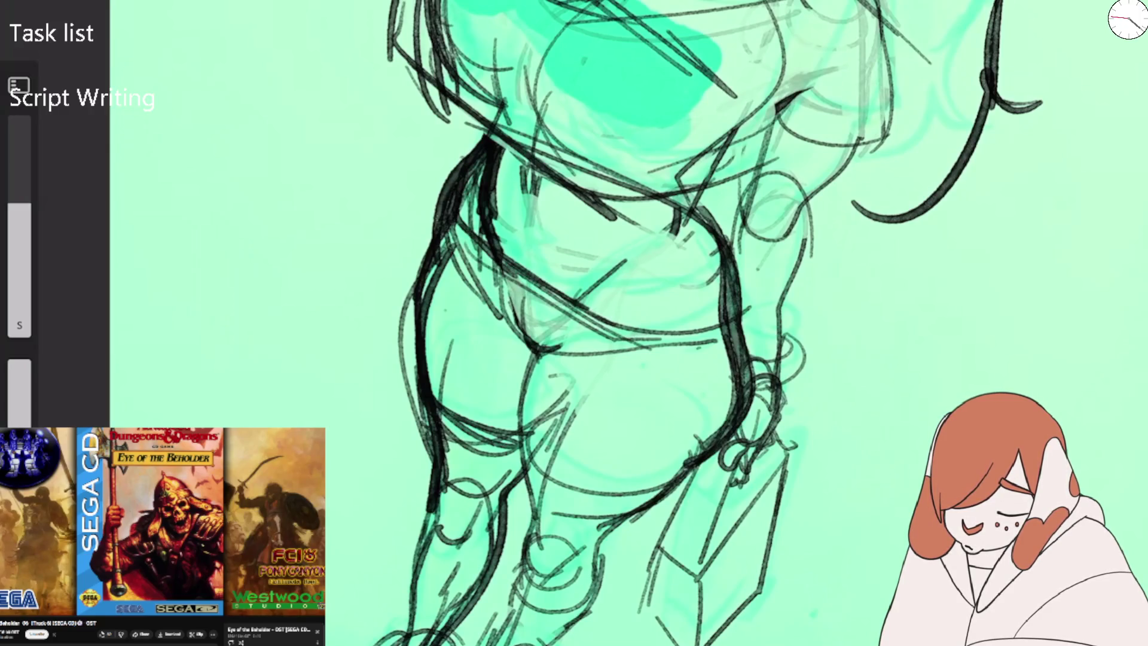
pyautogui.moveTo(544, 354)
pyautogui.mouseDown()
pyautogui.moveTo(624, 359)
pyautogui.moveTo(734, 335)
pyautogui.mouseUp()
# Trace the lower hip, the right thigh edge and the inner hip and thigh.
pyautogui.moveTo(639, 333); pyautogui.dragTo(724, 298)
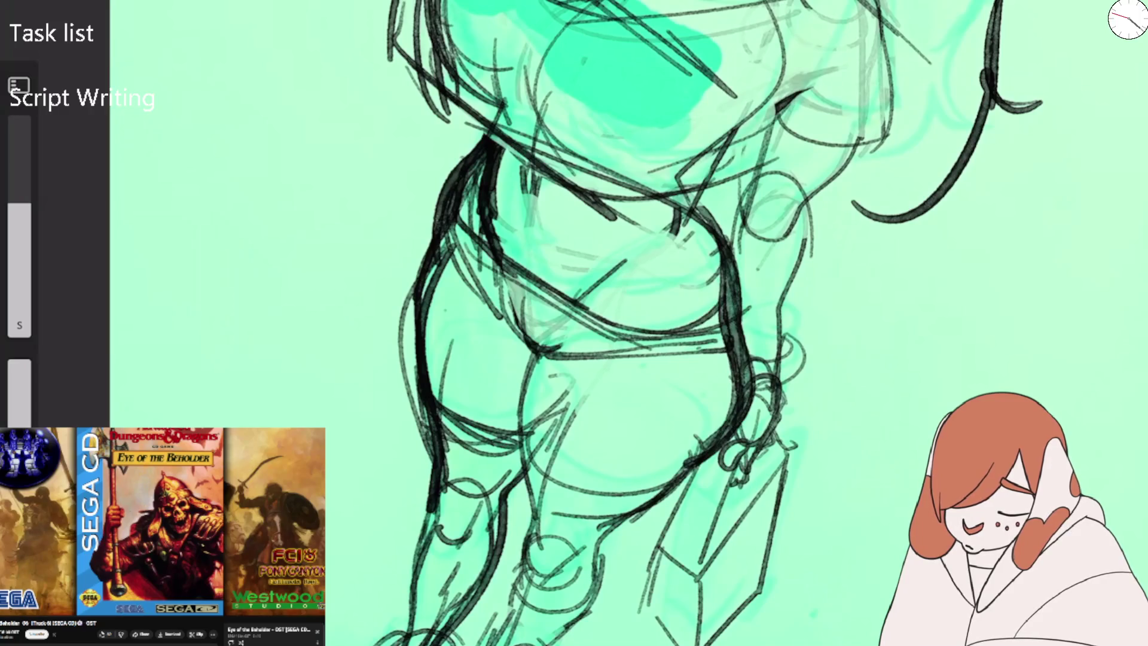
pyautogui.moveTo(694, 215); pyautogui.dragTo(744, 394)
pyautogui.moveTo(491, 302); pyautogui.dragTo(515, 323)
pyautogui.moveTo(474, 274); pyautogui.dragTo(543, 359)
pyautogui.moveTo(541, 354); pyautogui.dragTo(519, 401)
pyautogui.scroll(-5, 574, 323)
pyautogui.scroll(3, 574, 323)
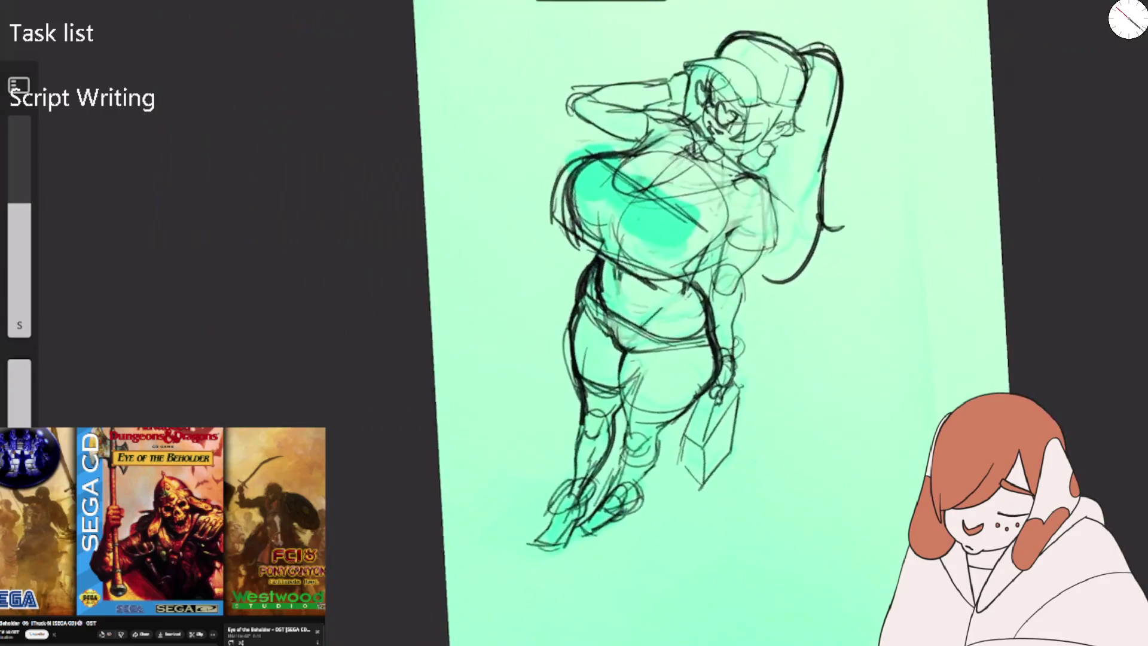
pyautogui.scroll(5, 574, 323)
# Draw bold strokes across the waist and hips.
pyautogui.press('e')
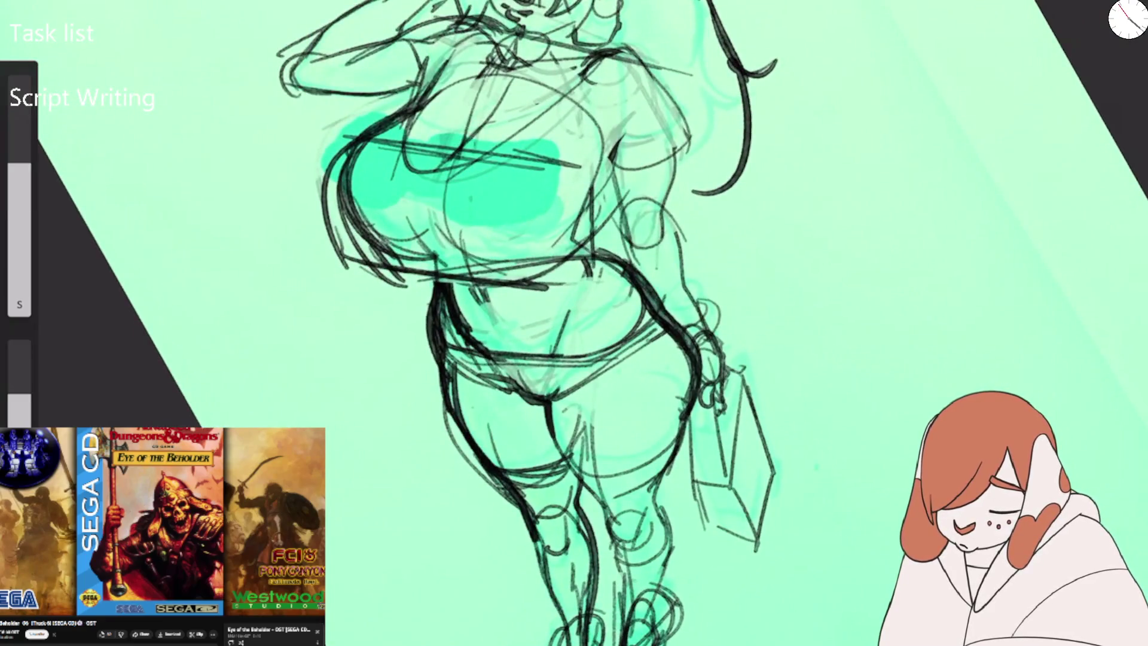
pyautogui.press('e')
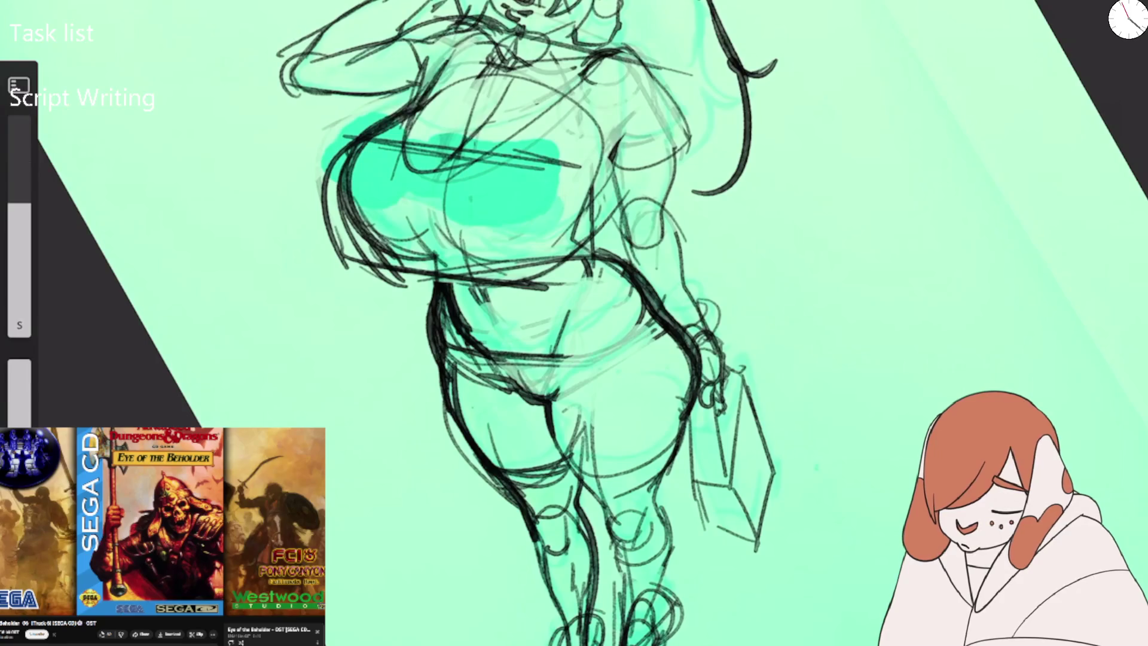
pyautogui.moveTo(533, 352)
pyautogui.mouseDown()
pyautogui.moveTo(619, 344)
pyautogui.moveTo(651, 307)
pyautogui.mouseUp()
pyautogui.moveTo(555, 387)
pyautogui.mouseDown()
pyautogui.moveTo(566, 401)
pyautogui.moveTo(670, 331)
pyautogui.moveTo(490, 239)
pyautogui.mouseUp()
# Zoom out to the whole page, then zoom back in on the legs and bag.
pyautogui.scroll(-5, 763, 389)
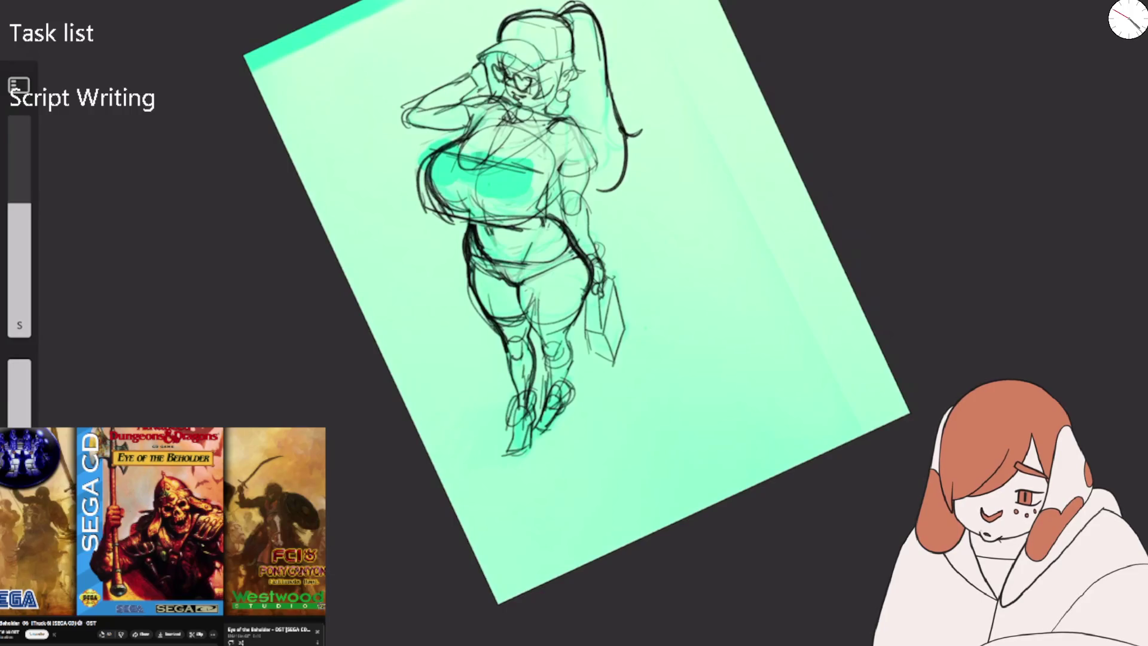
pyautogui.scroll(5, 598, 299)
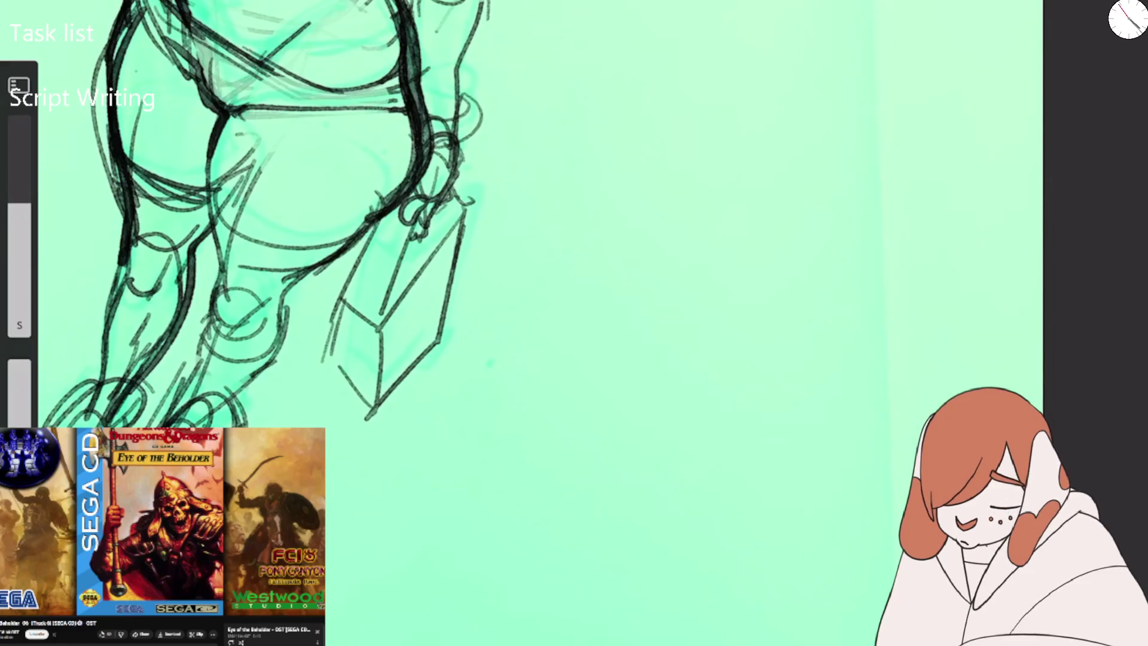
pyautogui.scroll(-2, 538, 239)
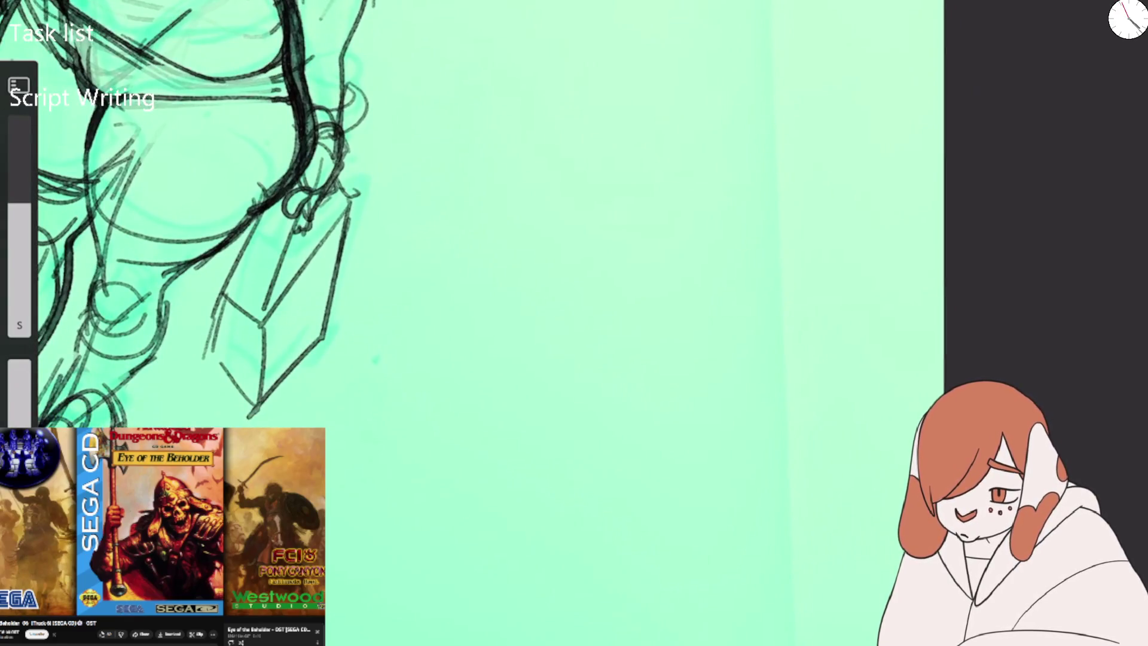
# Sketch the new figure's torso with long curved contour lines and an oval across the chest.
pyautogui.moveTo(652, 77)
pyautogui.mouseDown()
pyautogui.moveTo(592, 301)
pyautogui.moveTo(579, 469)
pyautogui.moveTo(743, 444)
pyautogui.moveTo(691, 477)
pyautogui.mouseUp()
pyautogui.moveTo(590, 398)
pyautogui.mouseDown()
pyautogui.moveTo(819, 421)
pyautogui.moveTo(772, 345)
pyautogui.moveTo(801, 234)
pyautogui.mouseUp()
pyautogui.moveTo(767, 353)
pyautogui.mouseDown()
pyautogui.moveTo(834, 105)
pyautogui.moveTo(584, 131)
pyautogui.moveTo(532, 90)
pyautogui.moveTo(492, 0)
pyautogui.mouseUp()
pyautogui.moveTo(574, 0); pyautogui.dragTo(633, 71)
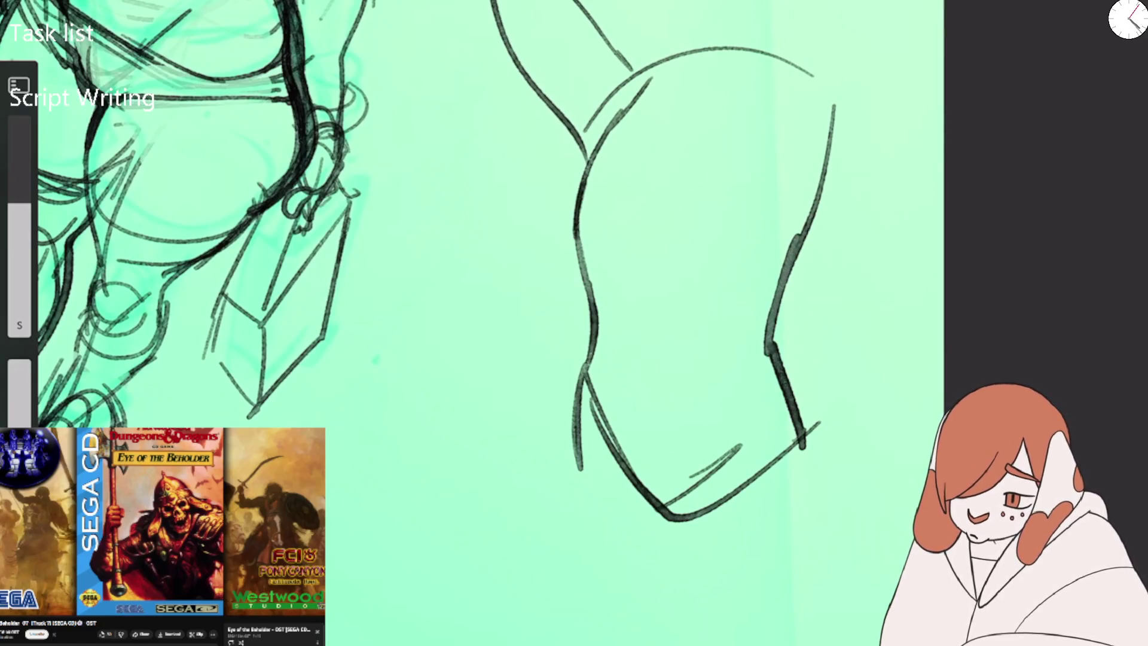
pyautogui.moveTo(491, 0)
pyautogui.mouseDown()
pyautogui.moveTo(592, 152)
pyautogui.moveTo(598, 60)
pyautogui.moveTo(708, 84)
pyautogui.moveTo(628, 144)
pyautogui.moveTo(753, 69)
pyautogui.mouseUp()
pyautogui.moveTo(586, 180)
pyautogui.mouseDown()
pyautogui.moveTo(791, 260)
pyautogui.moveTo(795, 272)
pyautogui.mouseUp()
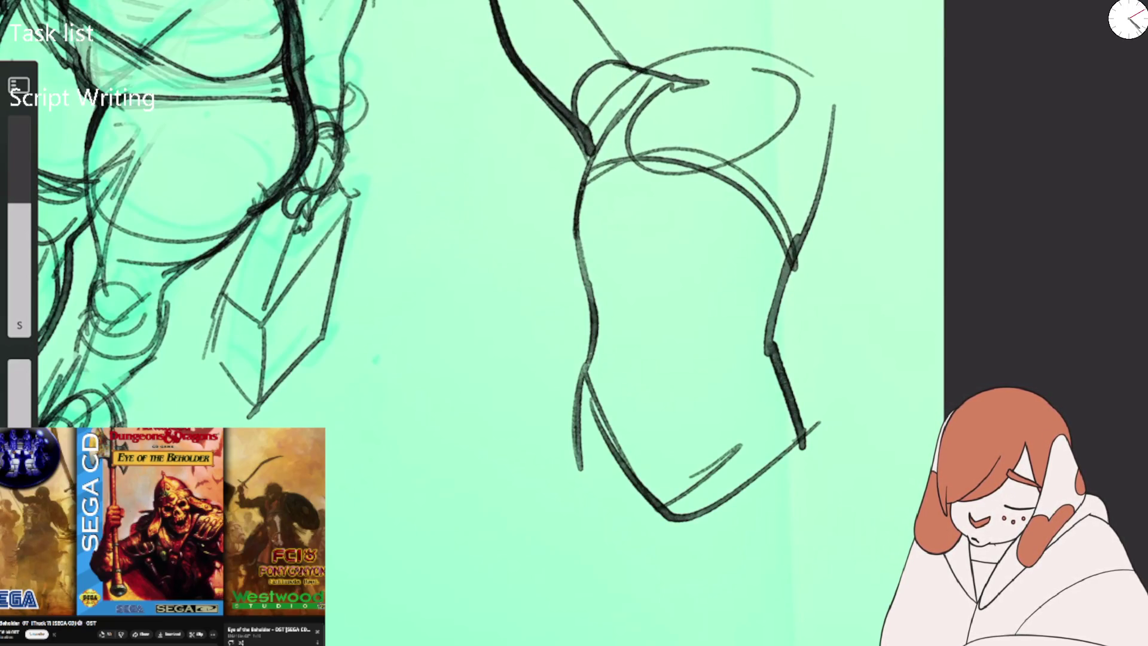
pyautogui.moveTo(571, 198); pyautogui.dragTo(595, 179)
pyautogui.moveTo(740, 74)
pyautogui.mouseDown()
pyautogui.moveTo(649, 180)
pyautogui.moveTo(647, 499)
pyautogui.moveTo(687, 526)
pyautogui.mouseUp()
pyautogui.moveTo(679, 526); pyautogui.dragTo(754, 461)
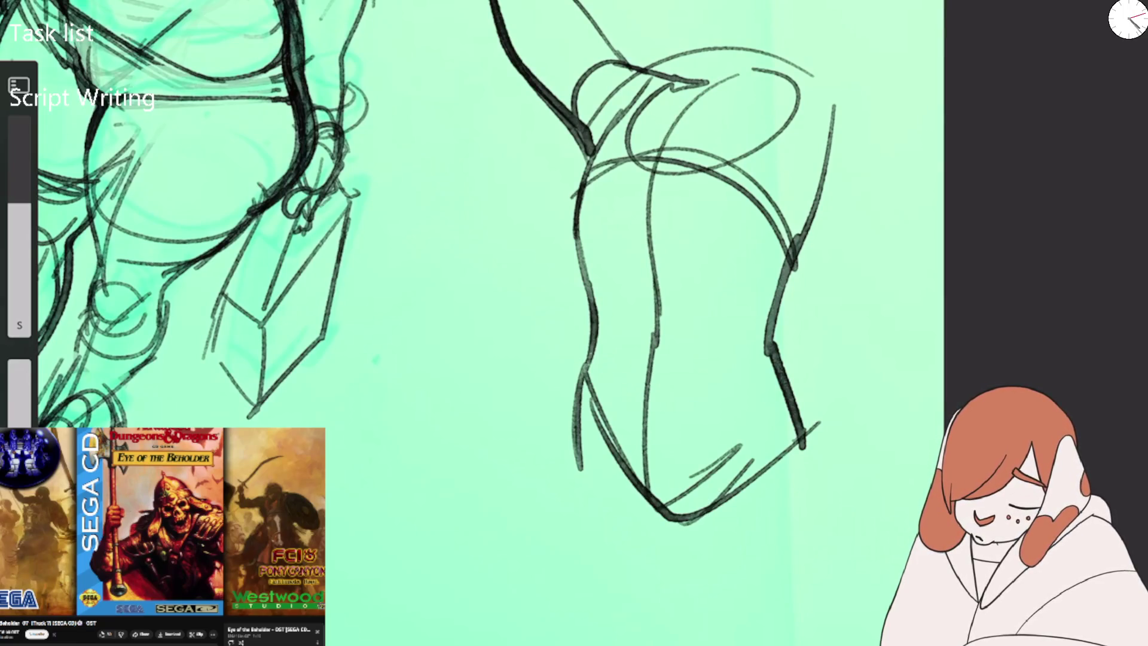
# Enlarge the brush to about 47 px and draw the leg's front contour, shin and knee crease.
pyautogui.moveTo(19, 203); pyautogui.dragTo(19, 173)
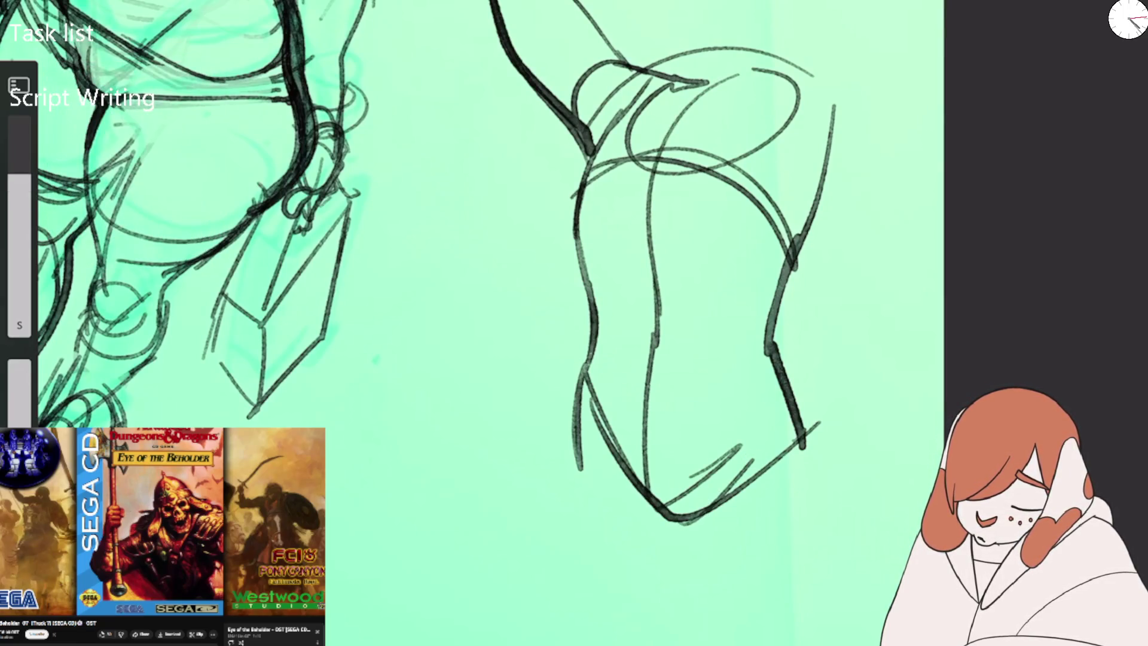
pyautogui.press('Tab')
pyautogui.press('Tab')
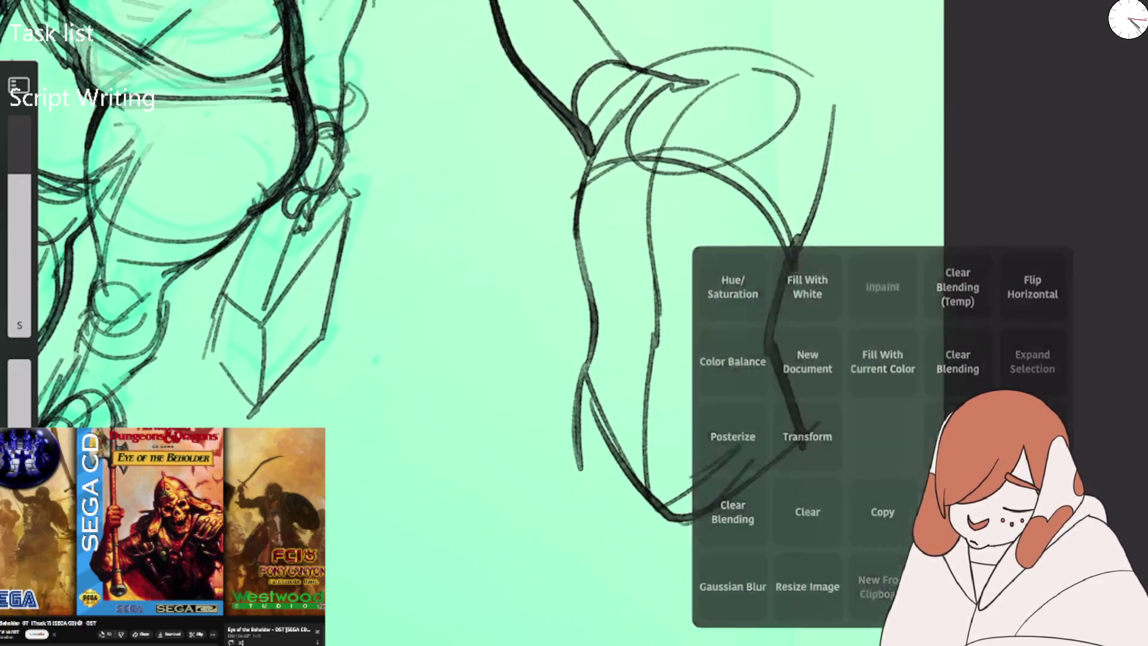
pyautogui.scroll(-2, 418, 263)
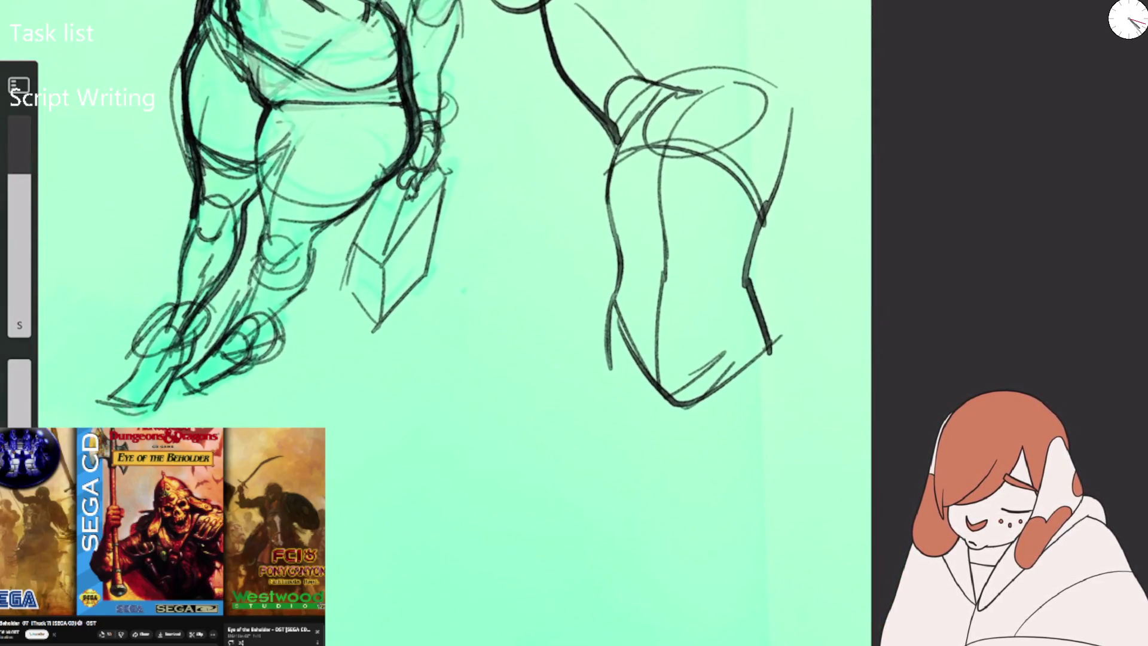
pyautogui.moveTo(609, 351)
pyautogui.mouseDown()
pyautogui.moveTo(592, 442)
pyautogui.moveTo(650, 611)
pyautogui.mouseUp()
pyautogui.moveTo(634, 406)
pyautogui.mouseDown()
pyautogui.moveTo(682, 475)
pyautogui.moveTo(770, 365)
pyautogui.mouseUp()
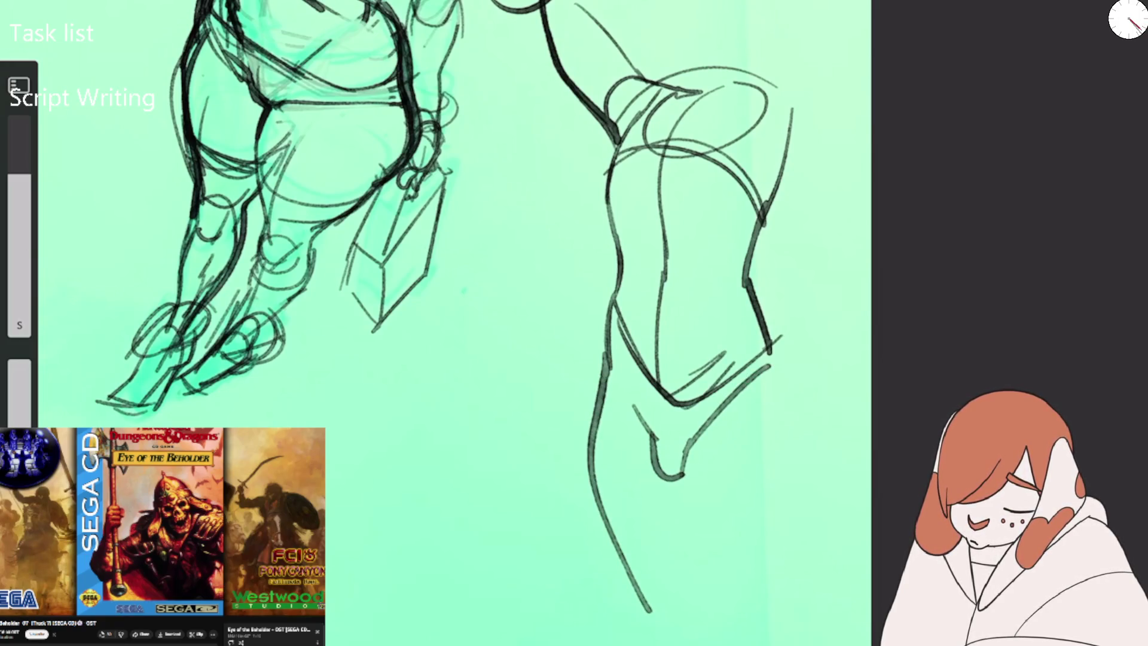
pyautogui.moveTo(678, 455); pyautogui.dragTo(748, 279)
pyautogui.moveTo(620, 324); pyautogui.dragTo(654, 438)
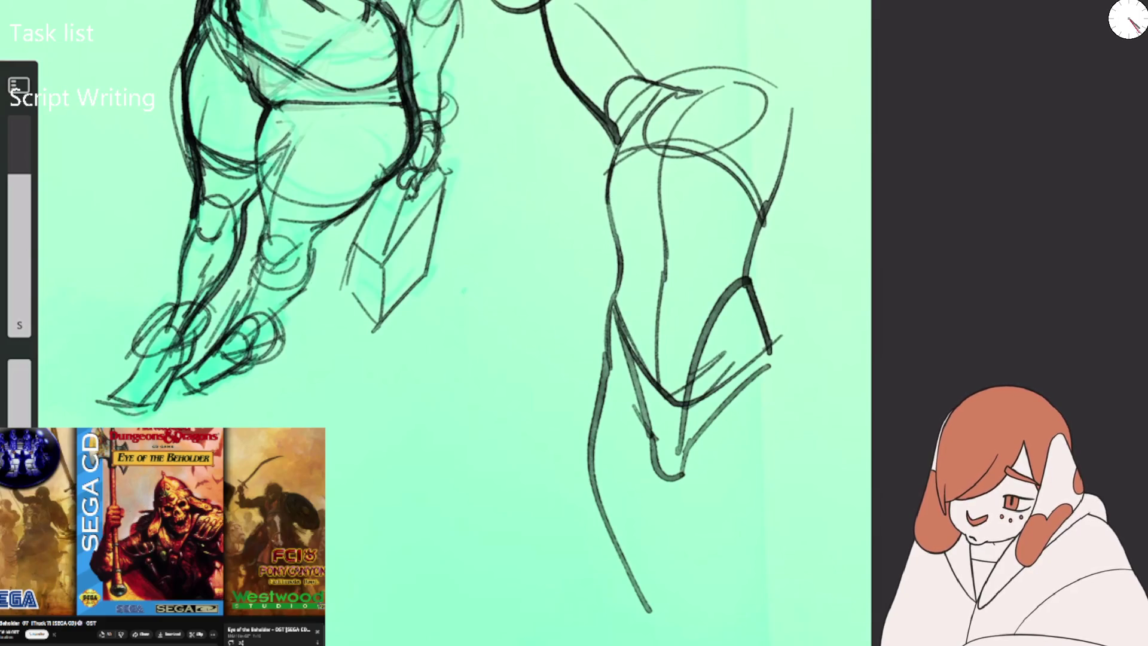
pyautogui.moveTo(619, 249); pyautogui.dragTo(658, 362)
pyautogui.moveTo(613, 206); pyautogui.dragTo(749, 223)
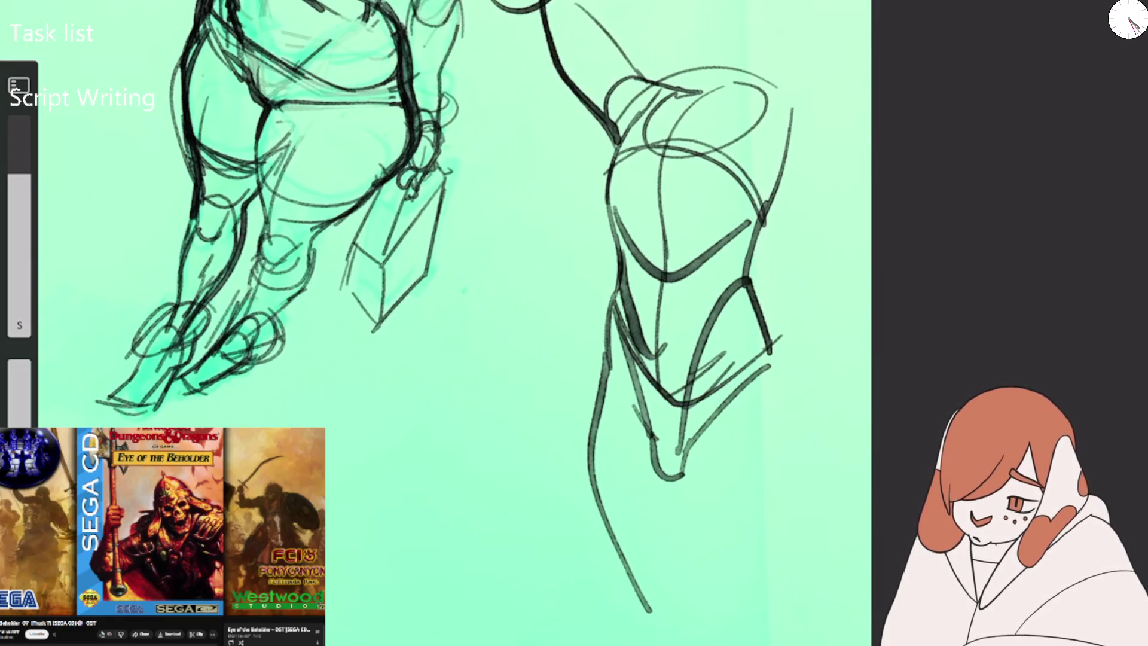
# Draw both shin lines and the outer leg lines down to the feet.
pyautogui.moveTo(588, 422); pyautogui.dragTo(619, 628)
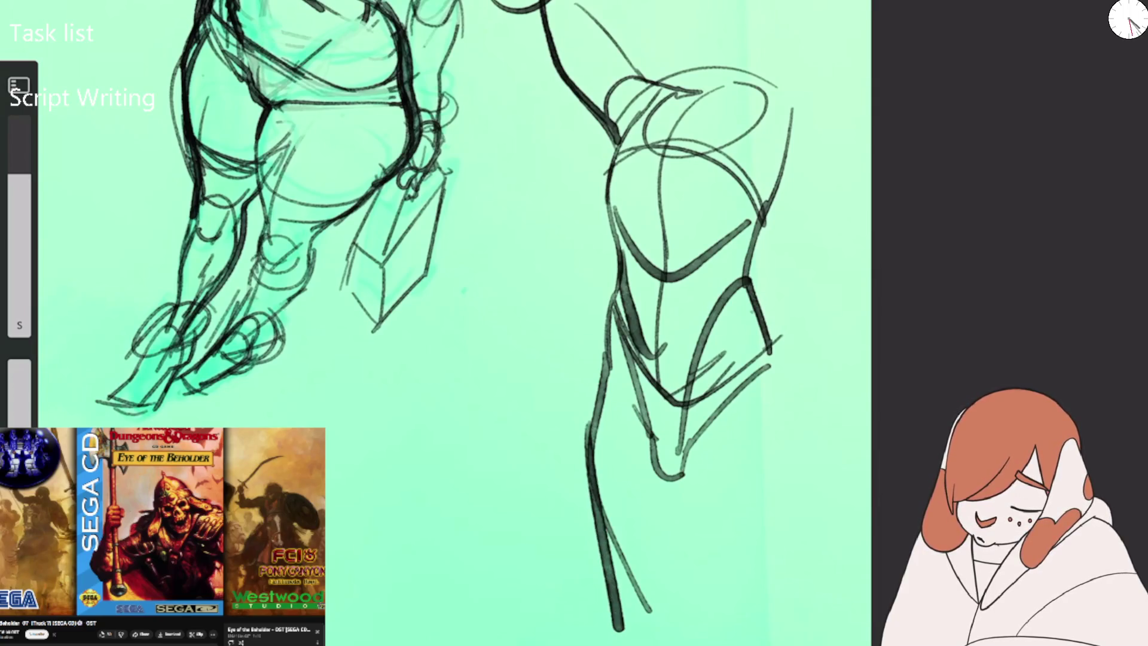
pyautogui.moveTo(669, 473); pyautogui.dragTo(682, 643)
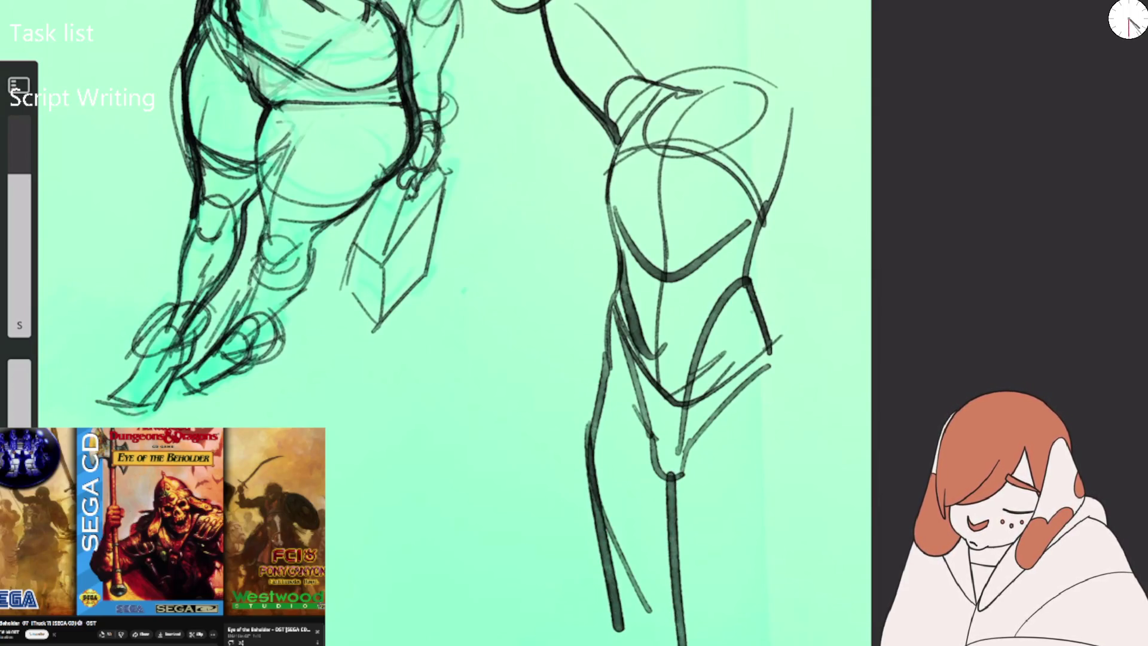
pyautogui.moveTo(678, 458); pyautogui.dragTo(712, 644)
pyautogui.moveTo(777, 341); pyautogui.dragTo(768, 643)
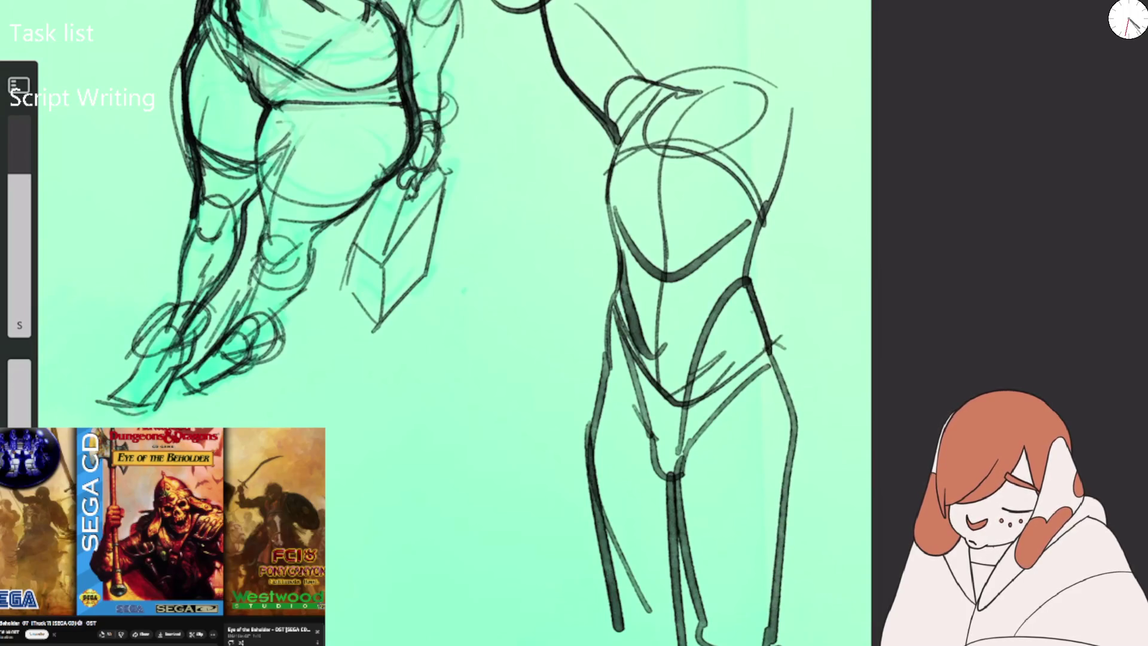
pyautogui.moveTo(591, 394); pyautogui.dragTo(727, 639)
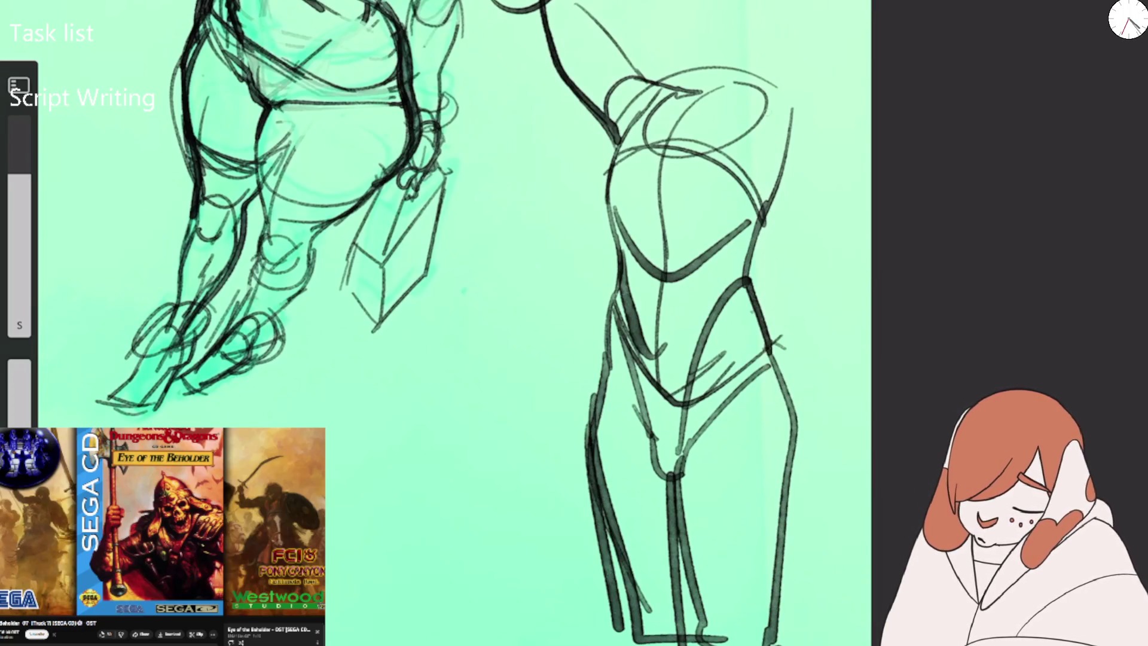
# Sketch the shoulder curve, neck and a head oval, then darken the shoulder line.
pyautogui.moveTo(765, 113); pyautogui.dragTo(821, 88)
pyautogui.moveTo(726, 89)
pyautogui.mouseDown()
pyautogui.moveTo(658, 165)
pyautogui.moveTo(721, 82)
pyautogui.mouseUp()
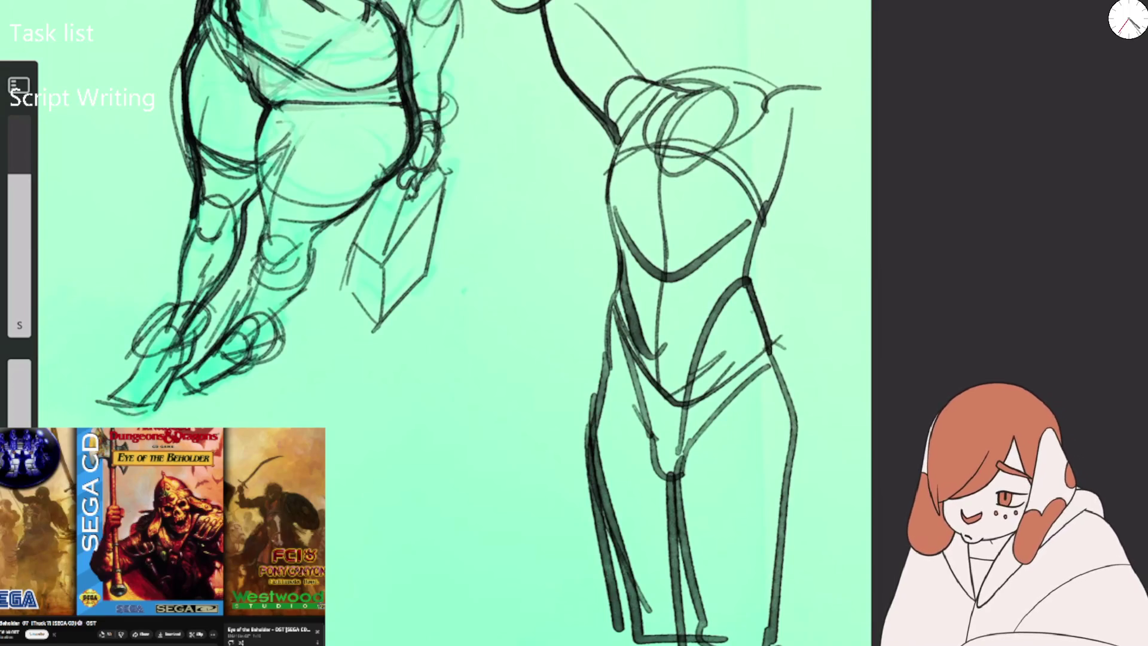
pyautogui.moveTo(682, 29)
pyautogui.mouseDown()
pyautogui.moveTo(682, 83)
pyautogui.moveTo(729, 65)
pyautogui.moveTo(634, 3)
pyautogui.mouseUp()
pyautogui.moveTo(648, 50)
pyautogui.mouseDown()
pyautogui.moveTo(629, 1)
pyautogui.moveTo(751, 1)
pyautogui.mouseUp()
pyautogui.moveTo(640, 23); pyautogui.dragTo(663, 50)
pyautogui.moveTo(748, 82); pyautogui.dragTo(808, 73)
pyautogui.moveTo(712, 90)
pyautogui.mouseDown()
pyautogui.moveTo(778, 76)
pyautogui.moveTo(815, 110)
pyautogui.moveTo(763, 128)
pyautogui.mouseUp()
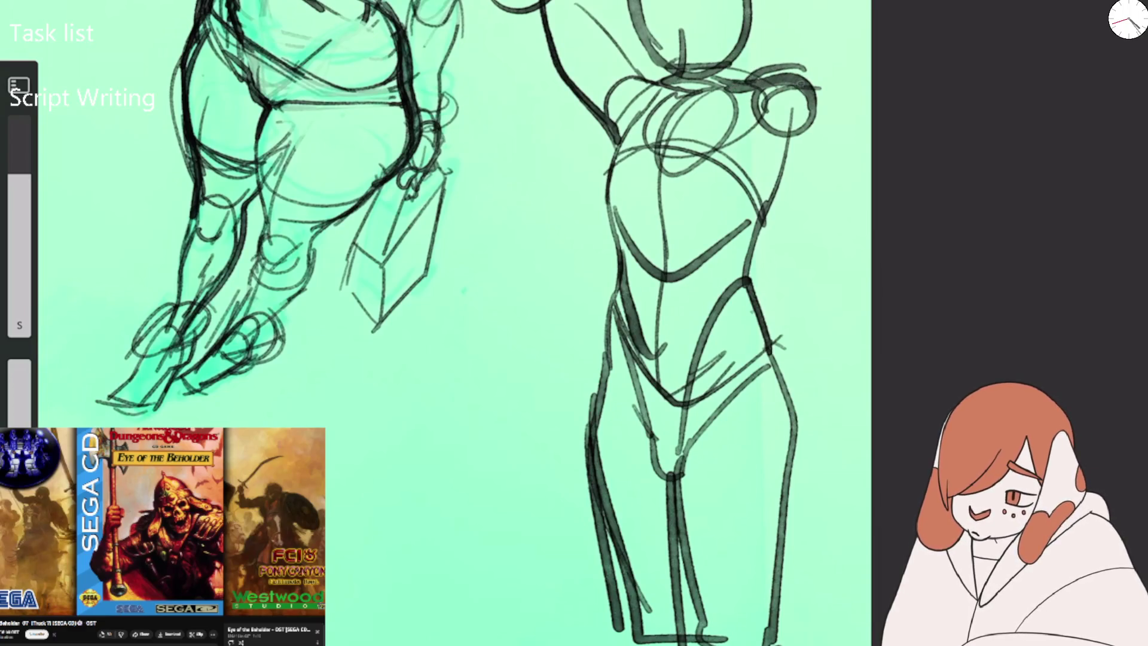
# Draw the raised arm's inner and outer contours toward the hand and darken the left shoulder.
pyautogui.moveTo(807, 96)
pyautogui.mouseDown()
pyautogui.moveTo(801, 245)
pyautogui.moveTo(774, 261)
pyautogui.mouseUp()
pyautogui.moveTo(758, 176); pyautogui.dragTo(766, 281)
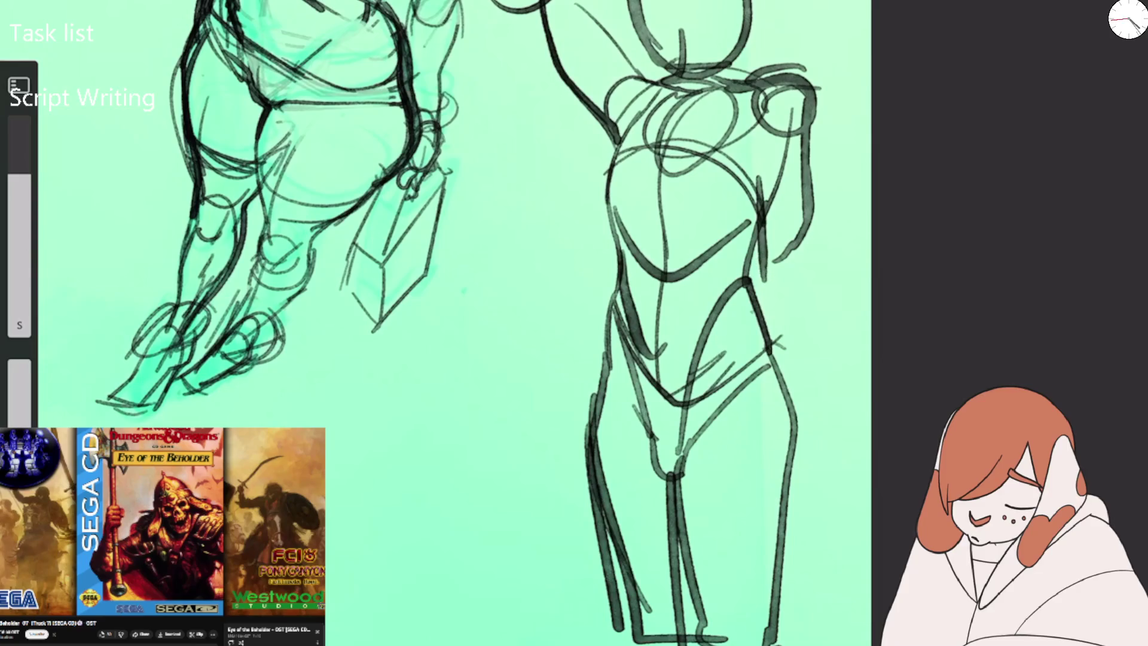
pyautogui.moveTo(798, 104)
pyautogui.mouseDown()
pyautogui.moveTo(801, 200)
pyautogui.moveTo(781, 338)
pyautogui.mouseUp()
pyautogui.moveTo(781, 287)
pyautogui.mouseDown()
pyautogui.moveTo(789, 422)
pyautogui.moveTo(811, 459)
pyautogui.mouseUp()
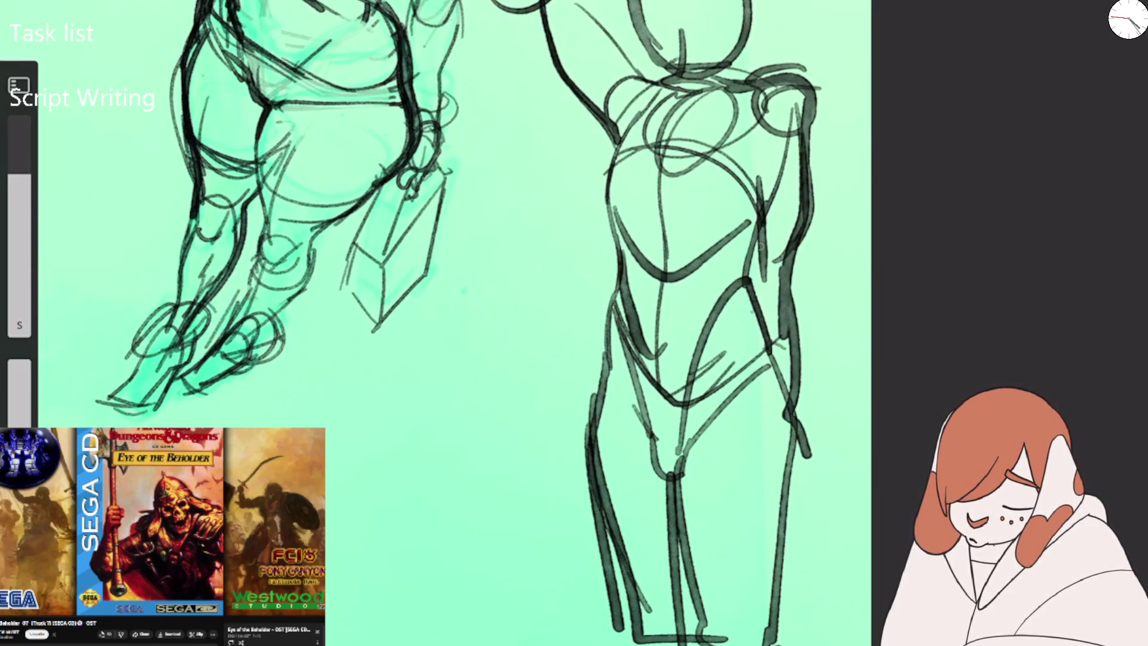
pyautogui.moveTo(758, 242); pyautogui.dragTo(778, 372)
pyautogui.moveTo(748, 90); pyautogui.dragTo(748, 230)
pyautogui.moveTo(637, 86); pyautogui.dragTo(607, 157)
# Draw the neck and a large head circle with nose, mouth and a dark dot eye.
pyautogui.scroll(3, 455, 323)
pyautogui.moveTo(655, 198)
pyautogui.mouseDown()
pyautogui.moveTo(661, 227)
pyautogui.moveTo(694, 191)
pyautogui.moveTo(616, 102)
pyautogui.mouseUp()
pyautogui.moveTo(622, 60); pyautogui.dragTo(727, 138)
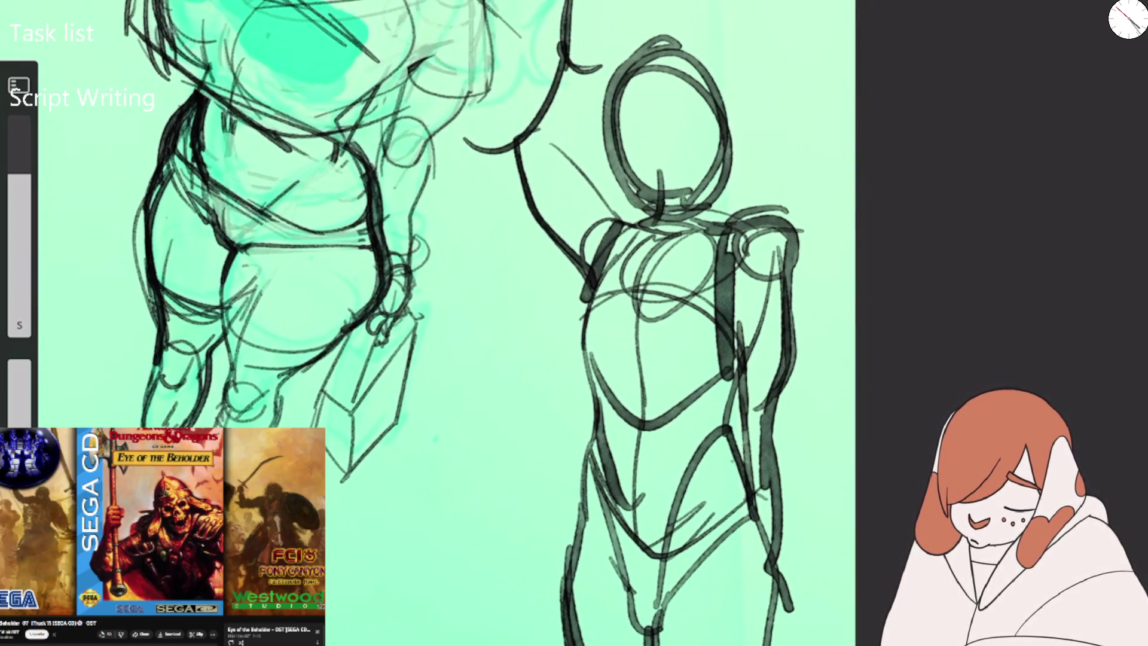
pyautogui.moveTo(650, 163)
pyautogui.mouseDown()
pyautogui.moveTo(673, 177)
pyautogui.moveTo(682, 165)
pyautogui.mouseUp()
pyautogui.moveTo(643, 123)
pyautogui.mouseDown()
pyautogui.moveTo(607, 111)
pyautogui.moveTo(664, 66)
pyautogui.mouseUp()
pyautogui.moveTo(592, 75)
pyautogui.mouseDown()
pyautogui.moveTo(696, 48)
pyautogui.moveTo(697, 80)
pyautogui.mouseUp()
pyautogui.moveTo(625, 113)
pyautogui.mouseDown()
pyautogui.moveTo(646, 128)
pyautogui.moveTo(707, 130)
pyautogui.mouseUp()
# Zoom out, set a 2000 px high-strength eraser, and undo a trial erase of the standing figure.
pyautogui.hotkey('ctrl', '-')
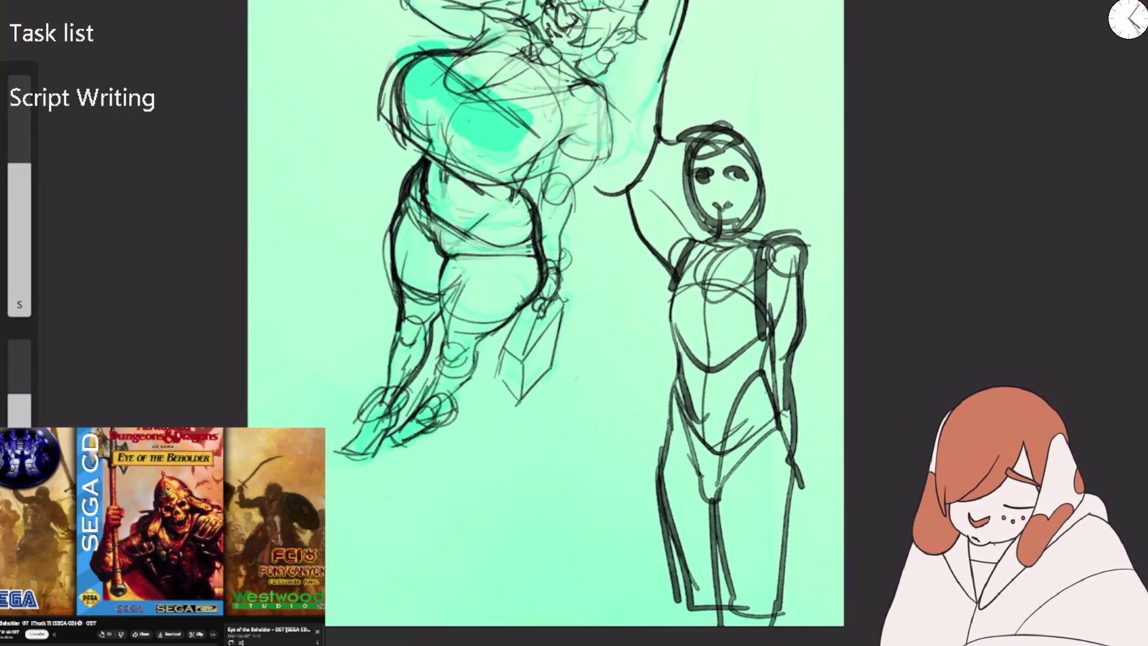
pyautogui.moveTo(717, 125); pyautogui.dragTo(681, 323)
pyautogui.moveTo(19, 174); pyautogui.dragTo(19, 78)
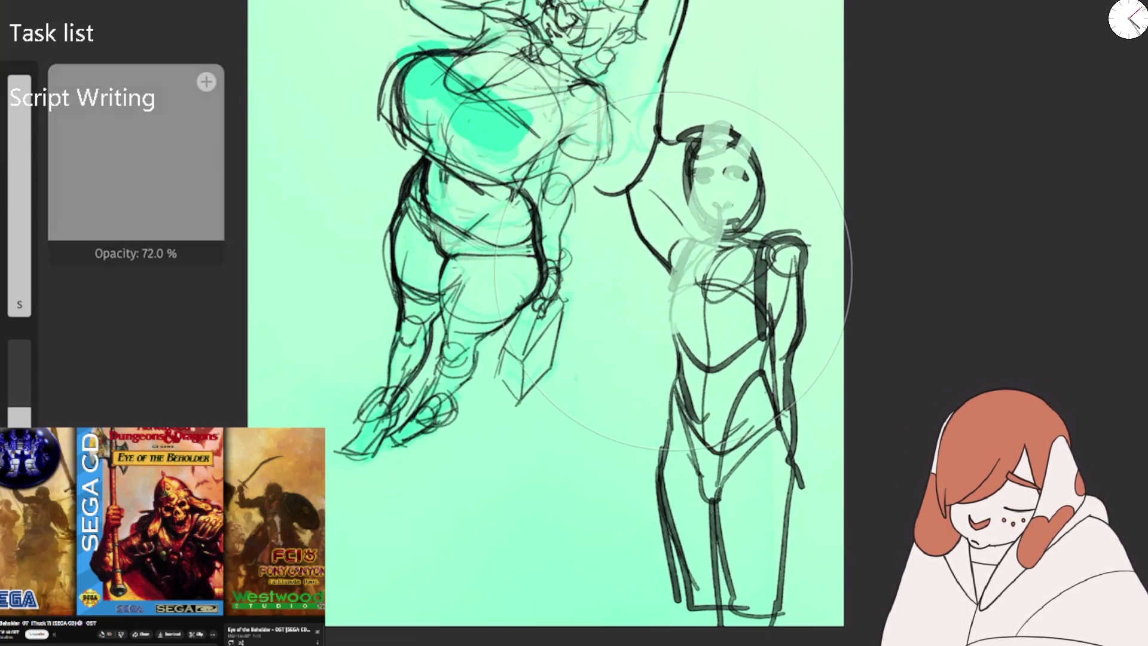
pyautogui.moveTo(19, 407); pyautogui.dragTo(19, 344)
pyautogui.moveTo(717, 150); pyautogui.dragTo(723, 588)
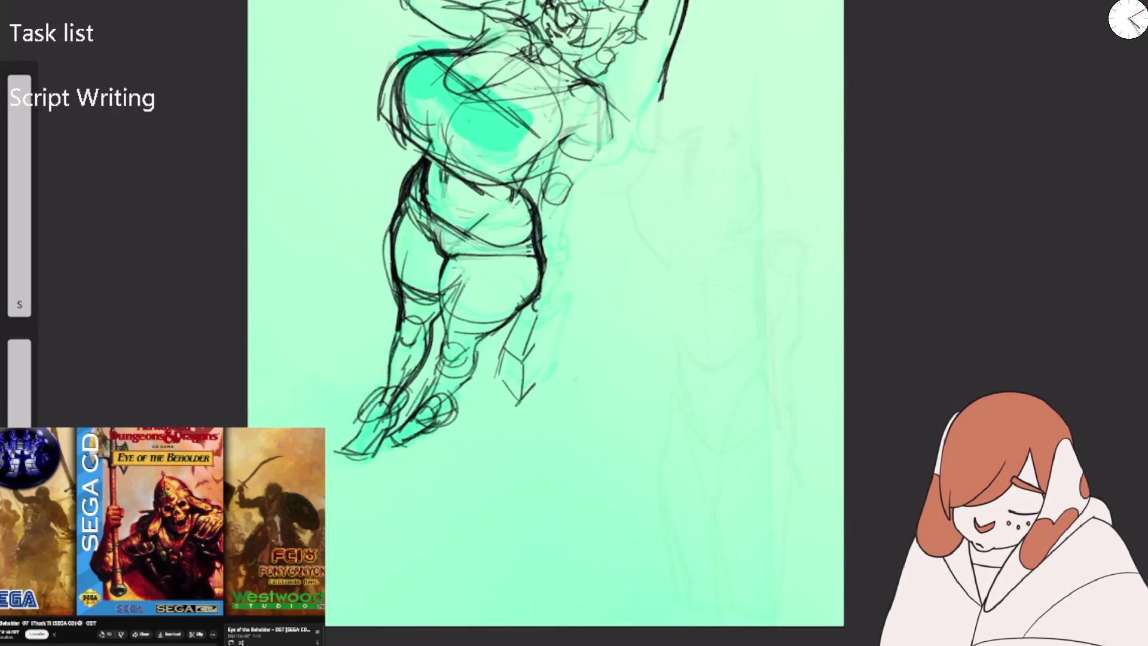
pyautogui.moveTo(19, 344); pyautogui.dragTo(19, 365)
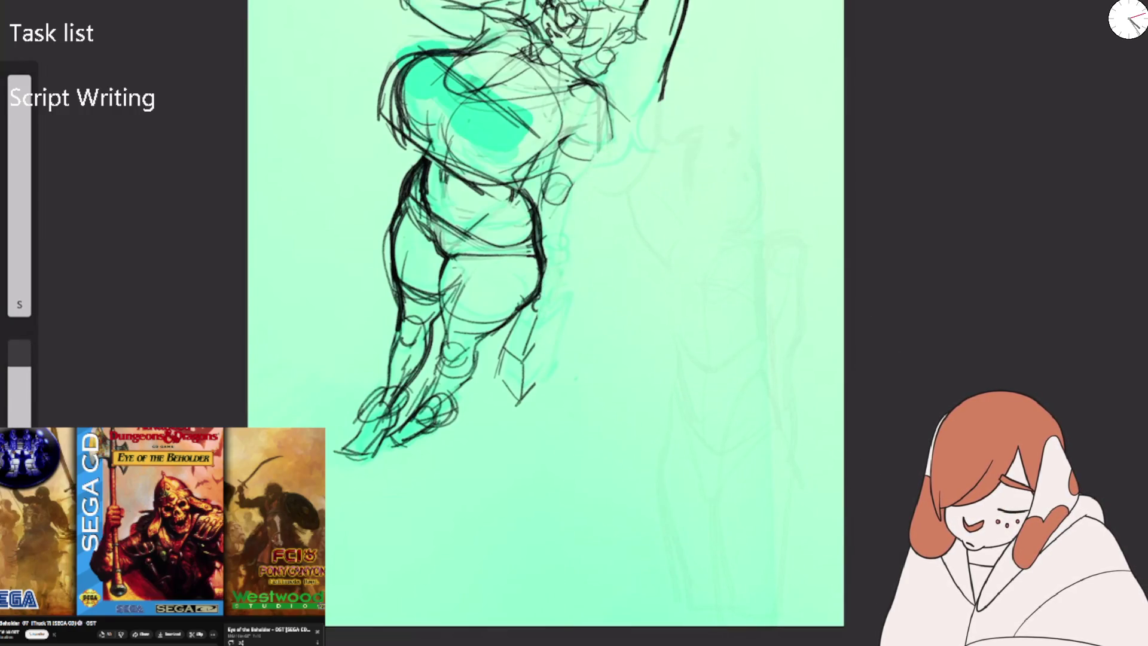
pyautogui.hotkey('ctrl', 'z')
# Fade the standing figure's head, torso, body and legs with a lower-opacity eraser.
pyautogui.moveTo(717, 132); pyautogui.dragTo(747, 239)
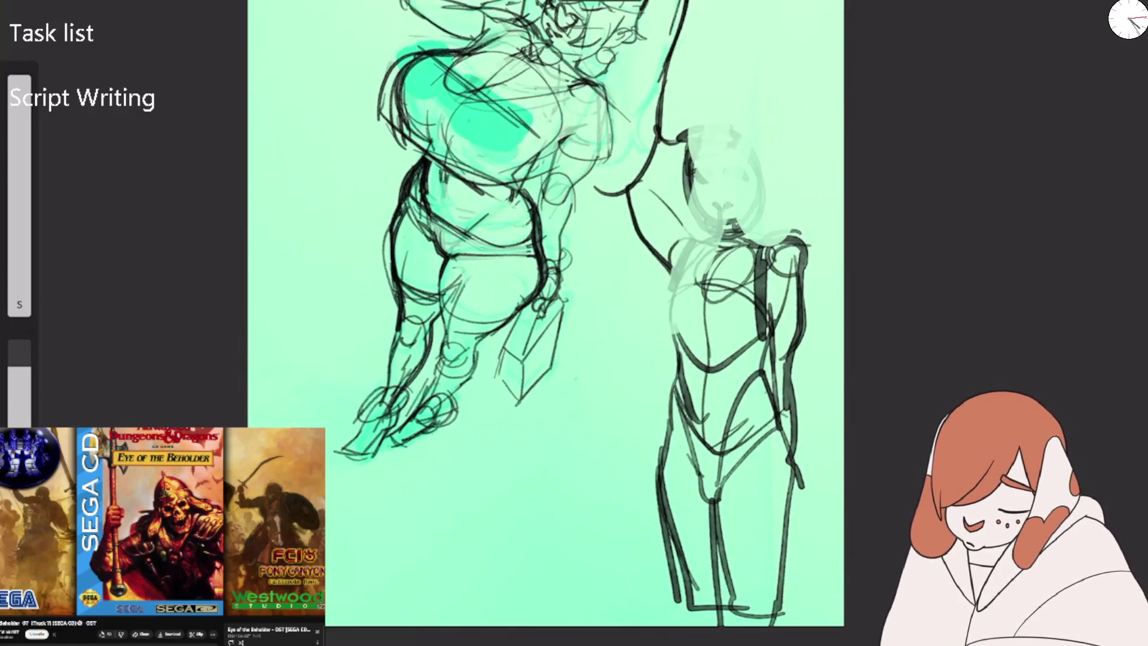
pyautogui.moveTo(657, 119); pyautogui.dragTo(778, 329)
pyautogui.hotkey('ctrl', 'z')
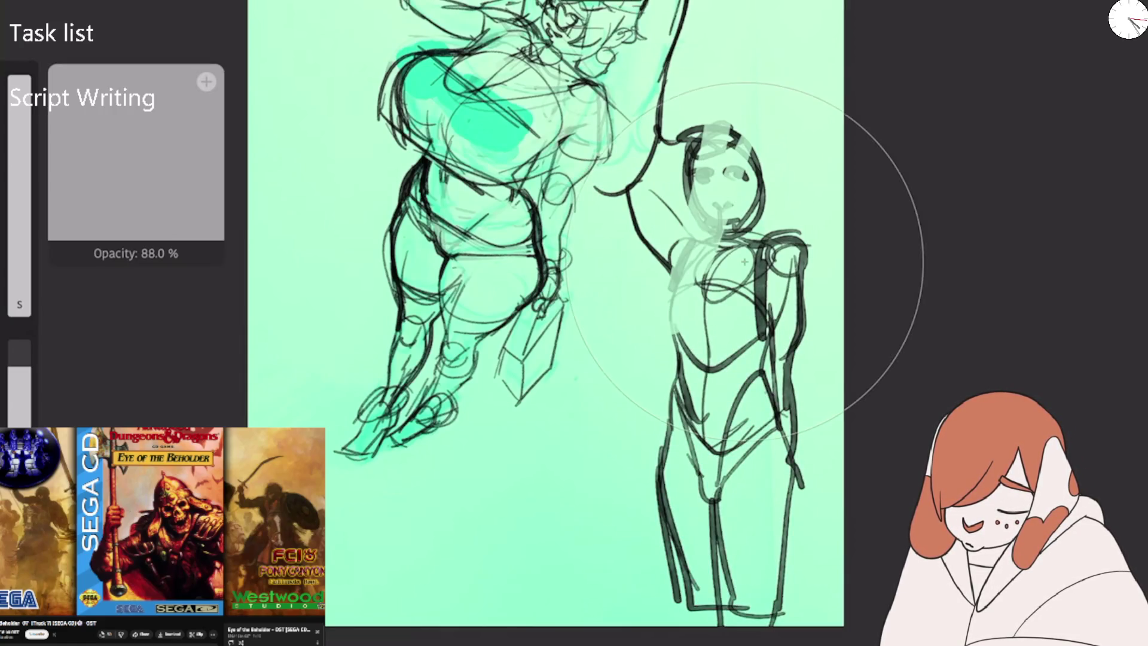
pyautogui.moveTo(20, 78); pyautogui.dragTo(20, 114)
pyautogui.moveTo(760, 332); pyautogui.dragTo(789, 371)
pyautogui.moveTo(778, 251); pyautogui.dragTo(718, 472)
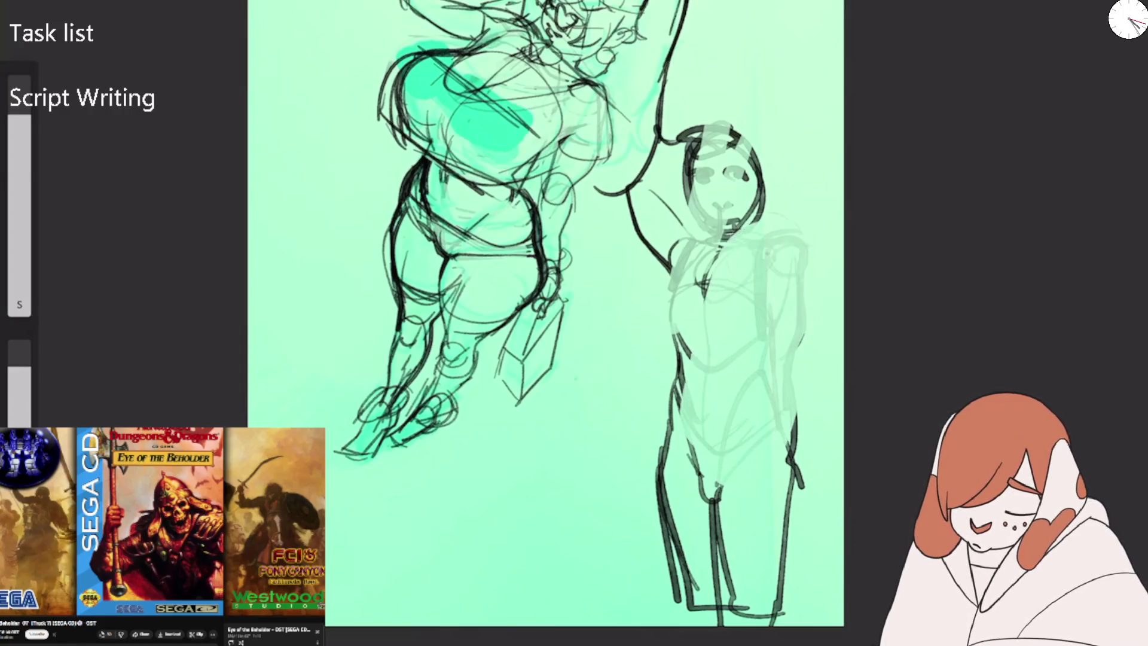
pyautogui.moveTo(729, 137); pyautogui.dragTo(729, 293)
# Erase the faded figure fully at 100% opacity, clean up leftover marks, and rotate the canvas.
pyautogui.moveTo(19, 366); pyautogui.dragTo(19, 340)
pyautogui.moveTo(694, 126); pyautogui.dragTo(718, 538)
pyautogui.moveTo(771, 303); pyautogui.dragTo(784, 273)
pyautogui.moveTo(756, 156); pyautogui.dragTo(694, 137)
pyautogui.moveTo(658, 180); pyautogui.dragTo(640, 240)
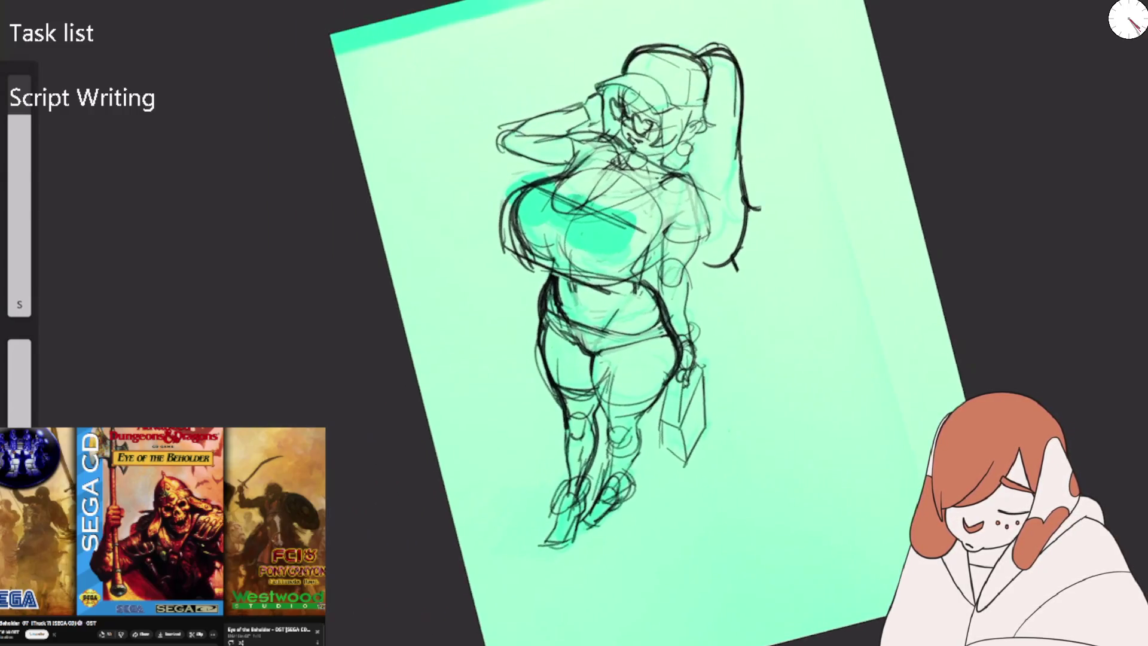
pyautogui.moveTo(777, 180); pyautogui.dragTo(825, 251)
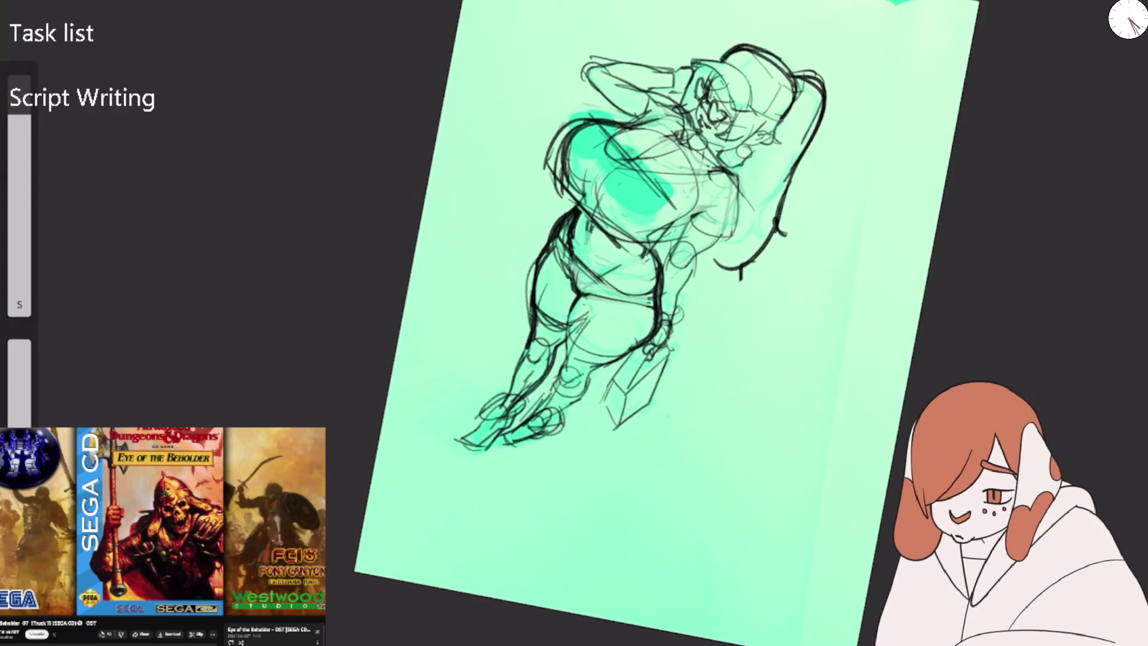
# Turn the canvas back upright and switch to the pink-haired cat drawing in Procreate.
pyautogui.press('5')
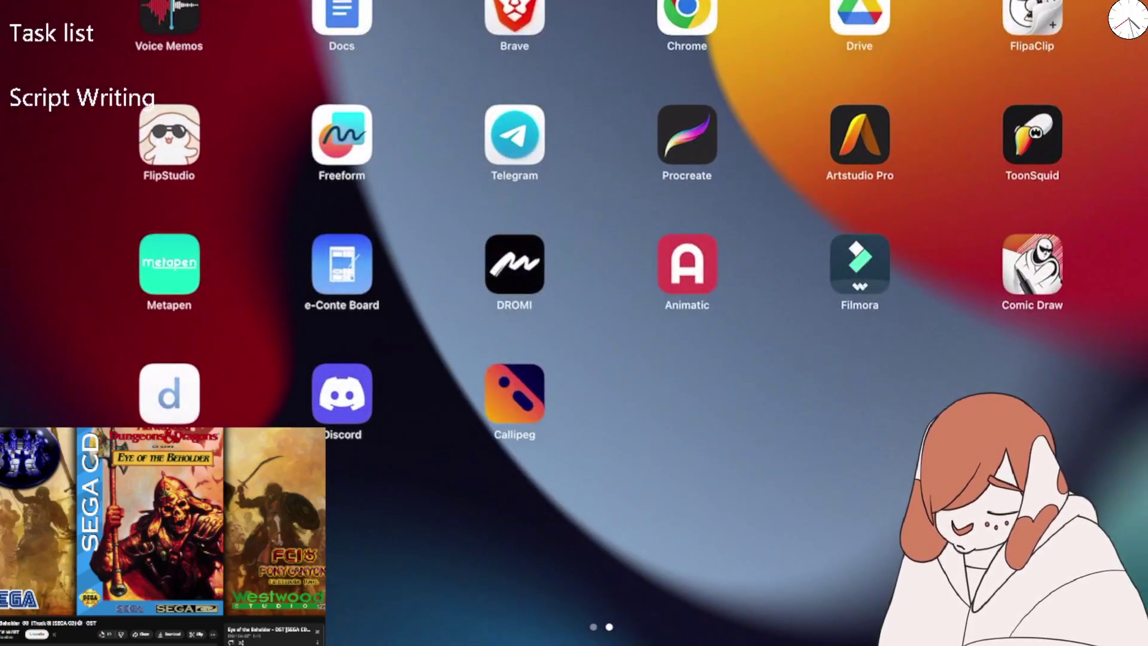
pyautogui.click(688, 133)
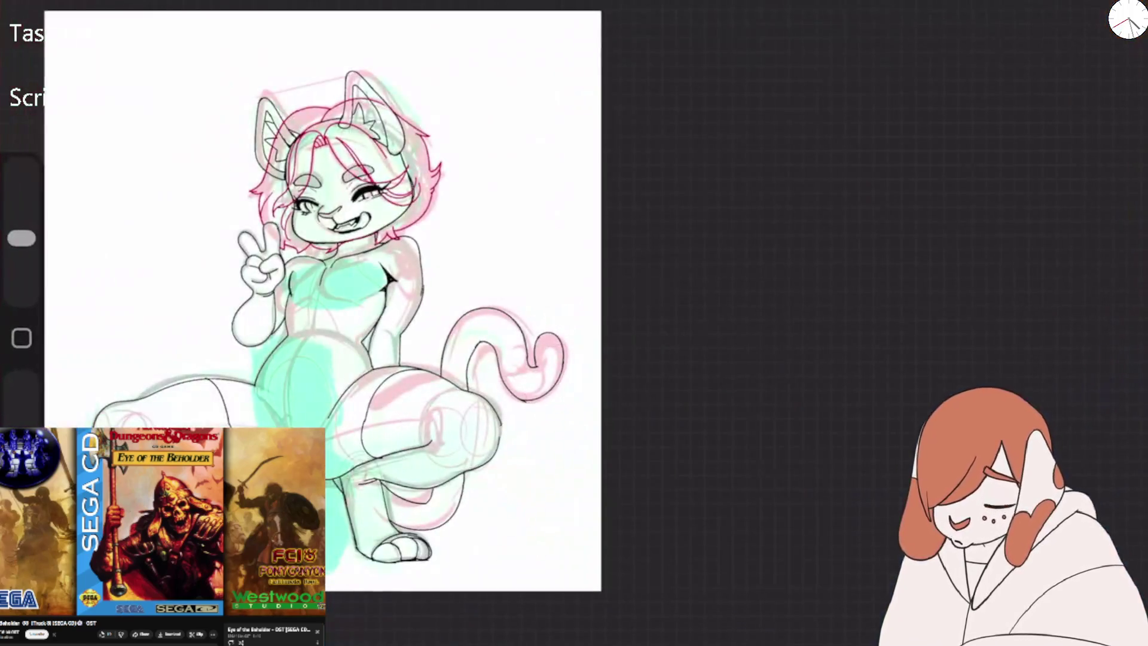
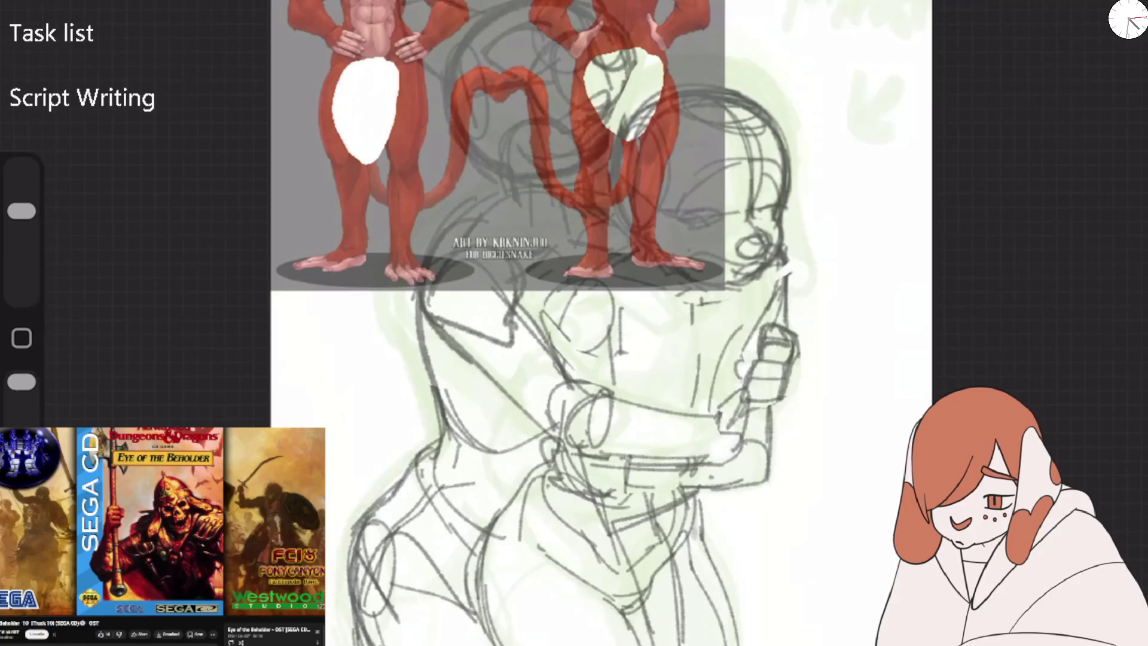
# Scale the red reference image down into a small thumbnail in the top-left corner.
pyautogui.press('v')
pyautogui.moveTo(270, 290); pyautogui.dragTo(271, 290)
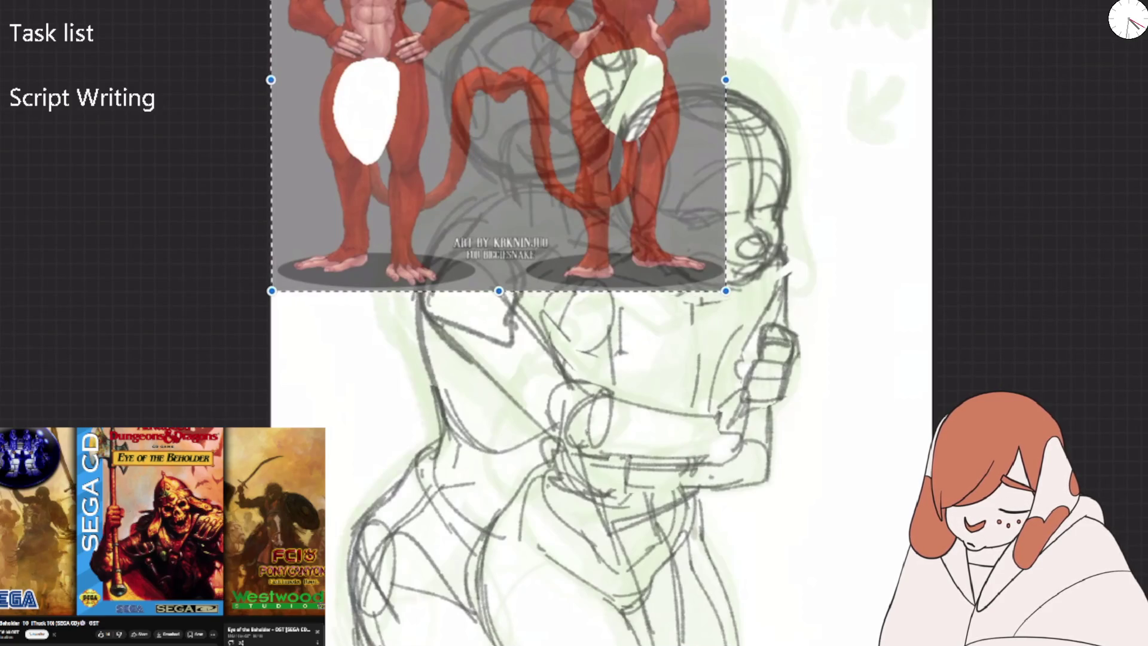
pyautogui.moveTo(725, 291); pyautogui.dragTo(455, 39)
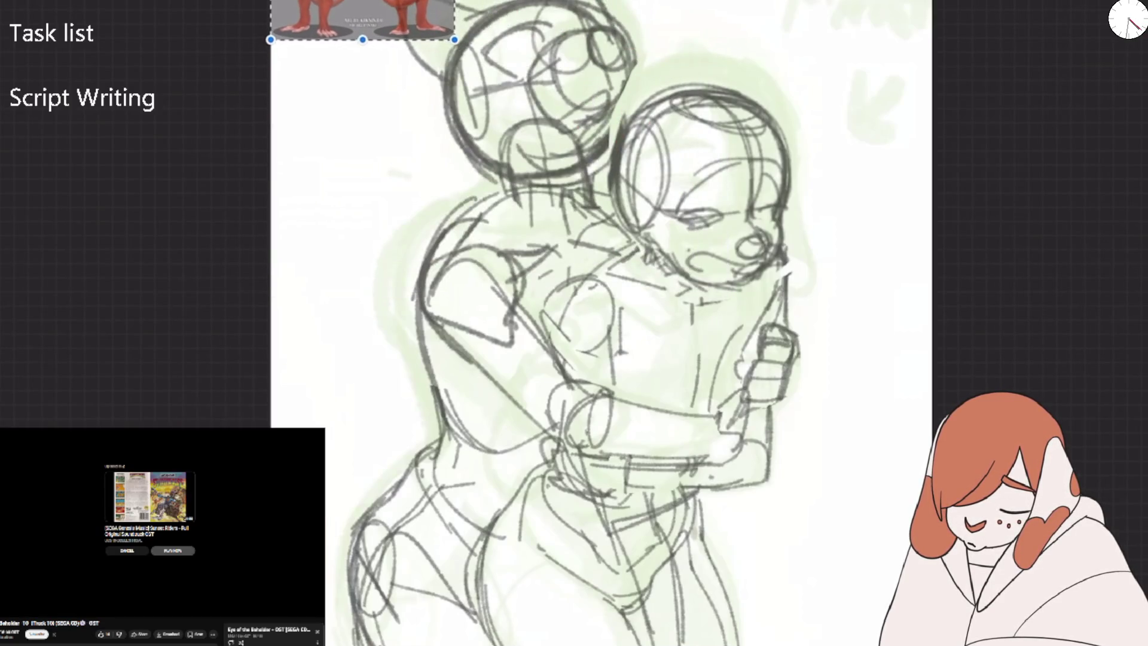
# Fade the Layer1 reference image to about 39% opacity.
pyautogui.moveTo(598, 323); pyautogui.dragTo(702, 333)
pyautogui.click(1112, 3)
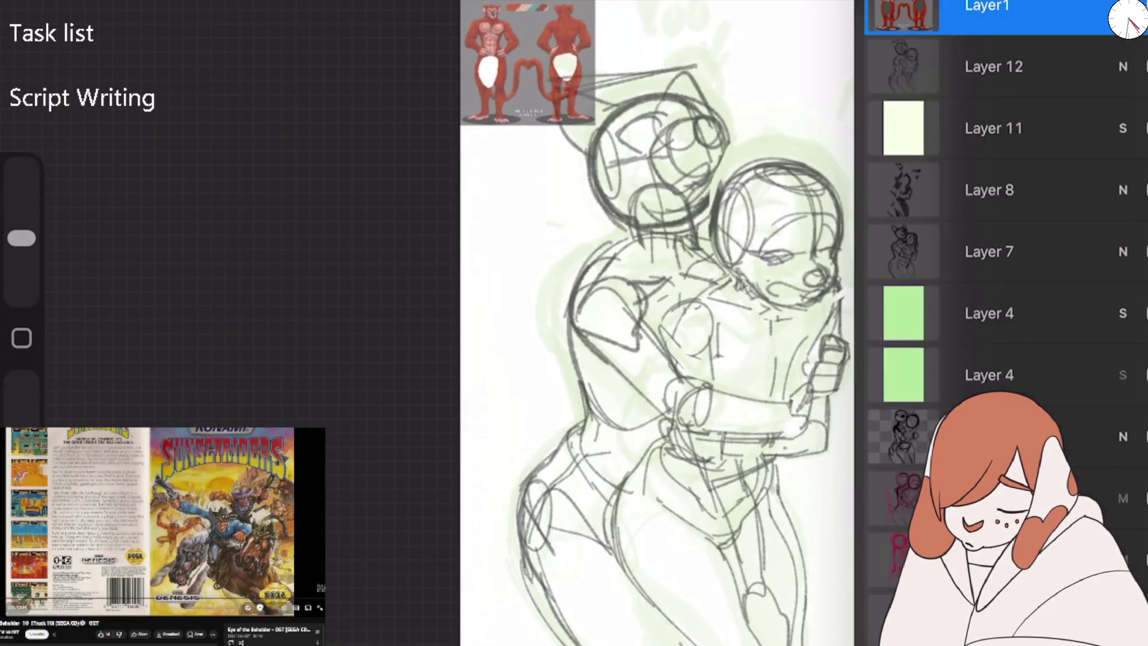
pyautogui.click(1120, 7)
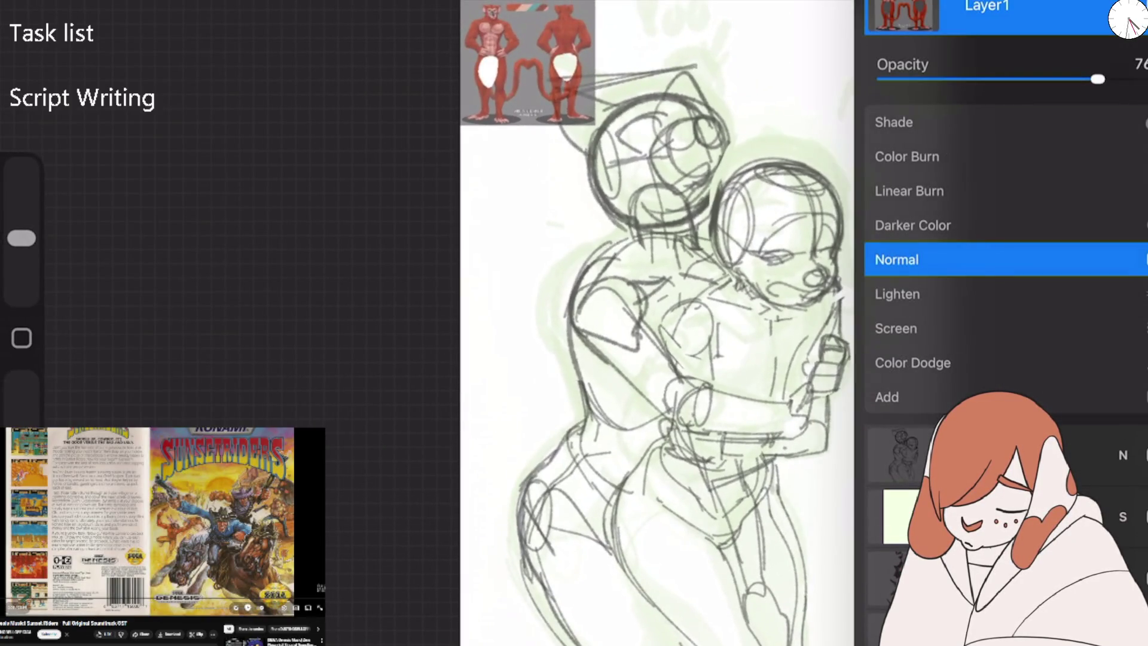
pyautogui.moveTo(1097, 79); pyautogui.dragTo(990, 79)
pyautogui.click(1120, 7)
# Select Layer 11, move Layer 4 to the top, and add a new empty layer.
pyautogui.click(992, 127)
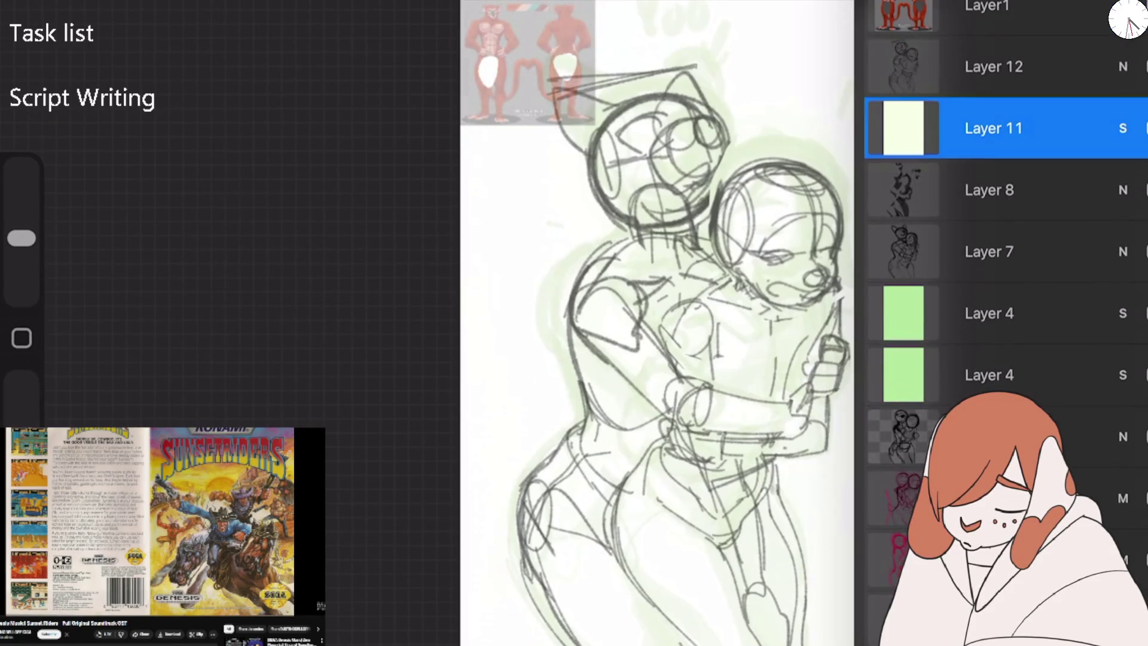
pyautogui.moveTo(986, 314)
pyautogui.mouseDown()
pyautogui.moveTo(969, 44)
pyautogui.moveTo(969, 59)
pyautogui.mouseUp()
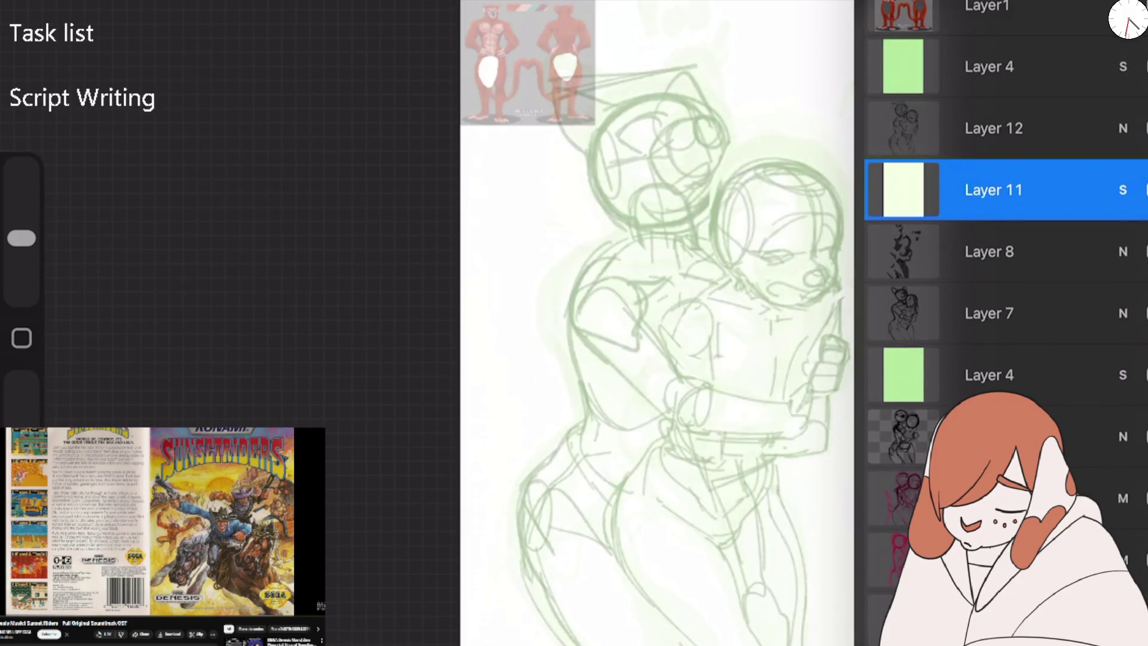
pyautogui.hotkey('ctrl', 'n')
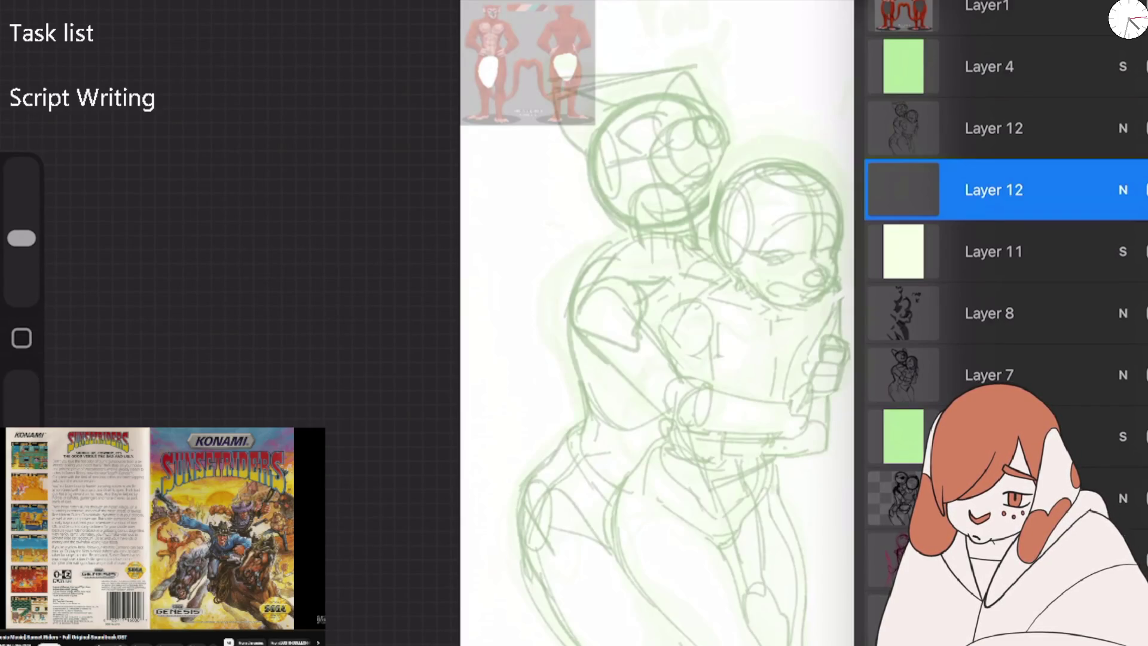
# Raise the green Layer 4 to maximum opacity and add an empty layer above it.
pyautogui.press('l')
pyautogui.press('l')
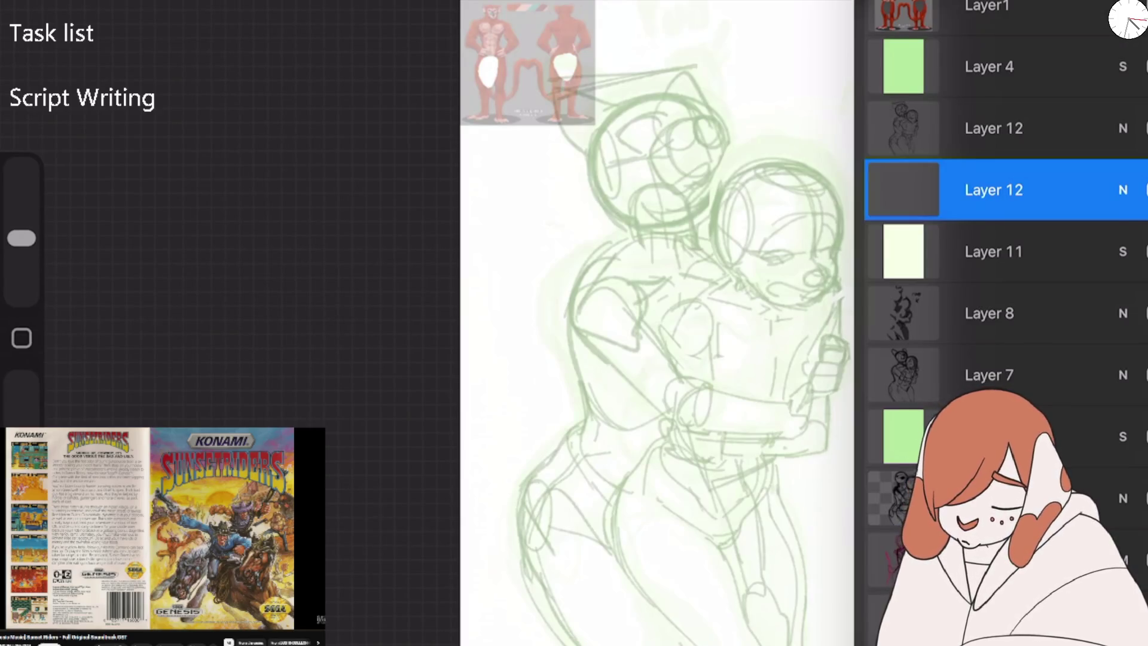
pyautogui.click(993, 66)
pyautogui.click(1123, 66)
pyautogui.moveTo(1079, 138); pyautogui.dragTo(1146, 139)
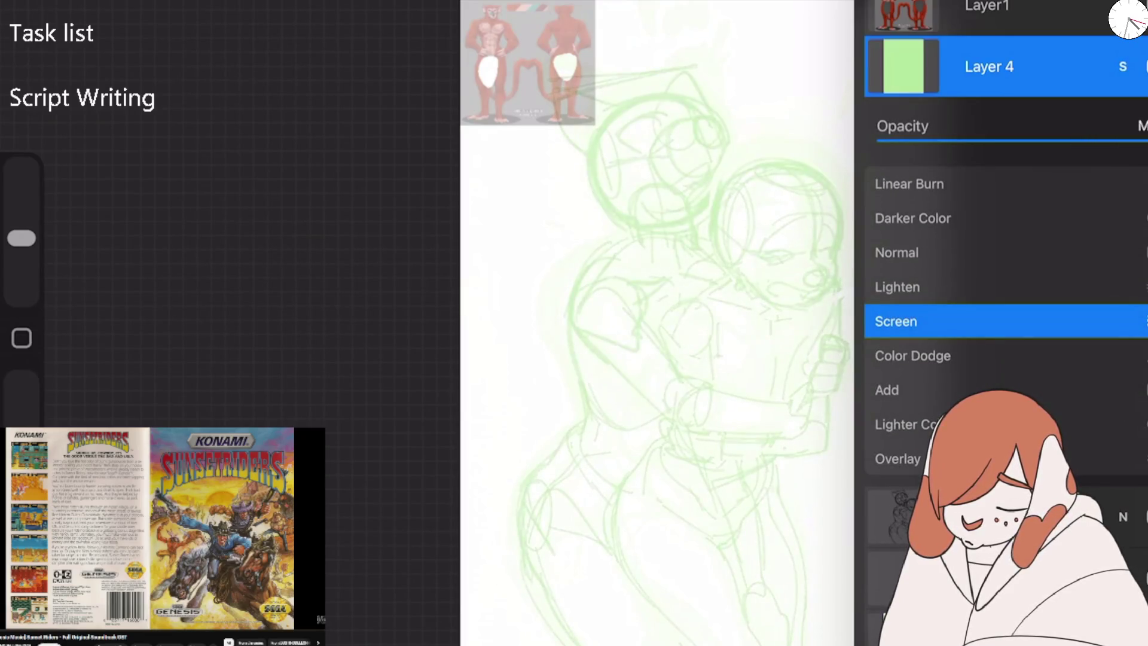
pyautogui.press('Escape')
pyautogui.hotkey('ctrl', 'shift', 'n')
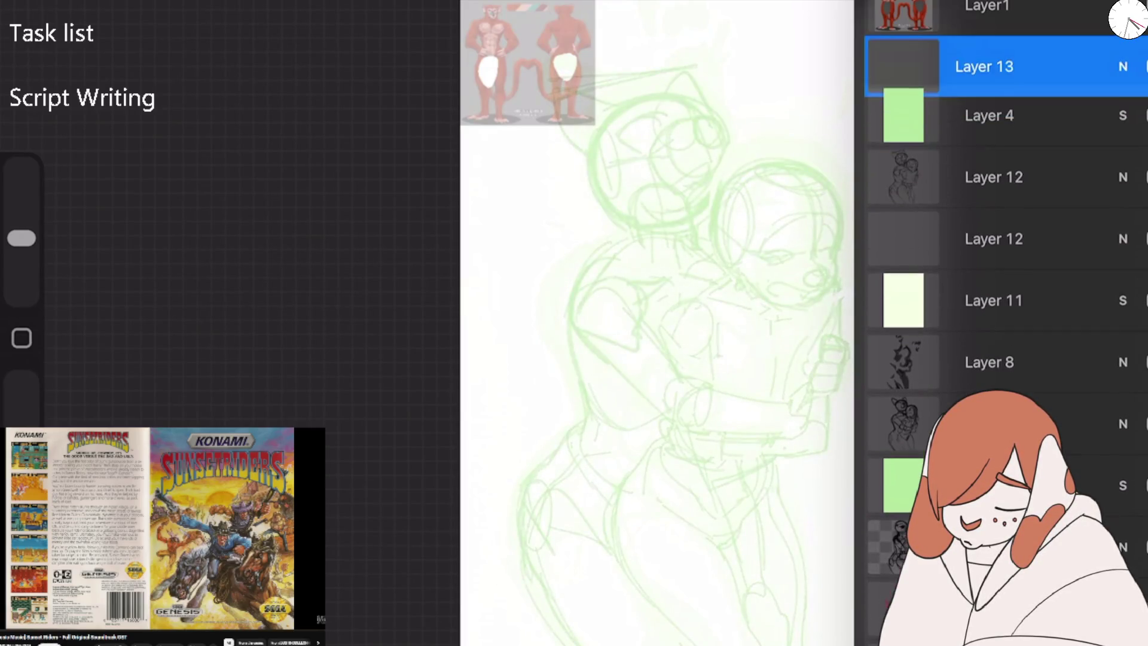
# Choose the Gadsby Oily Sketcher brush from the Doxy Sketcher set and draw a test stroke.
pyautogui.press('b')
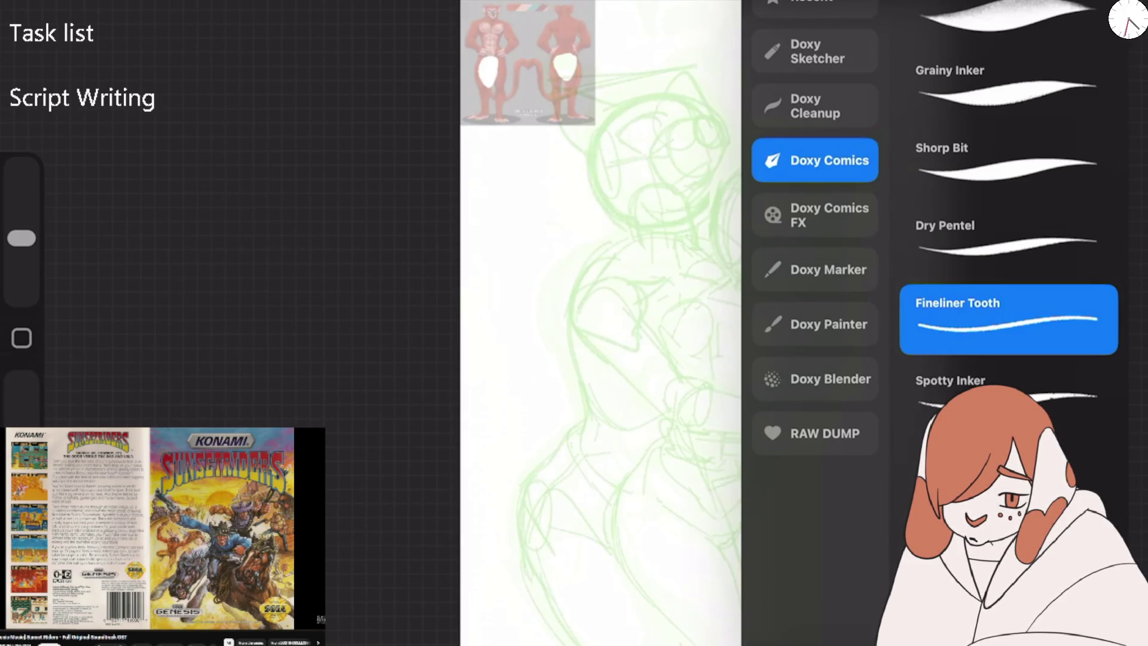
pyautogui.click(1009, 18)
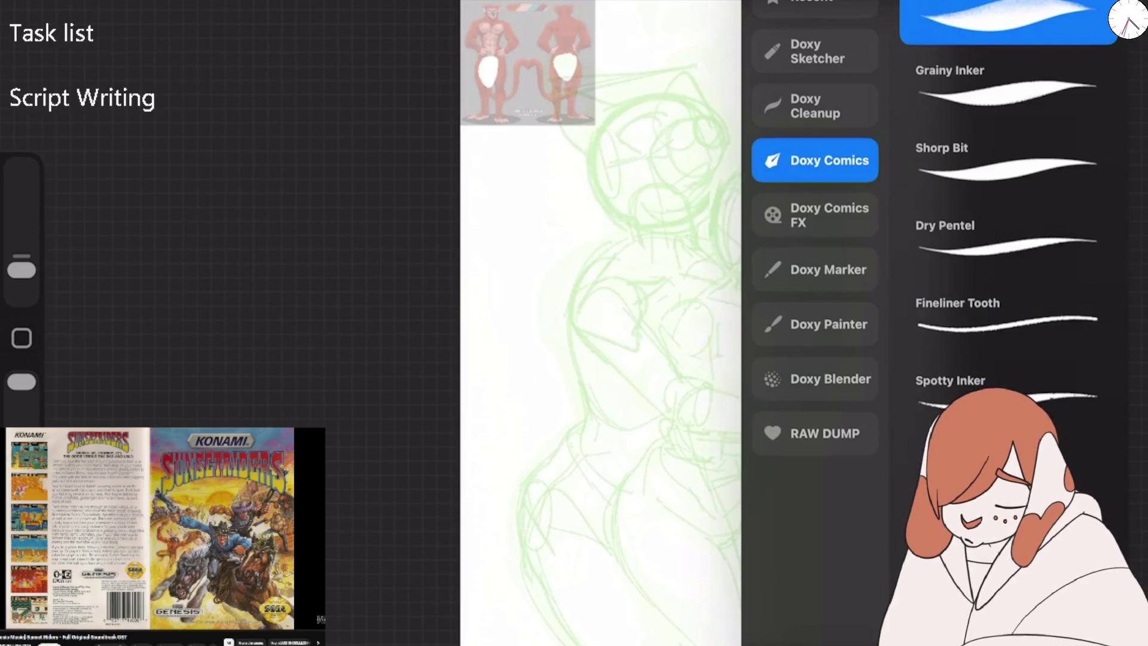
pyautogui.click(815, 51)
pyautogui.click(1008, 89)
pyautogui.click(1008, 164)
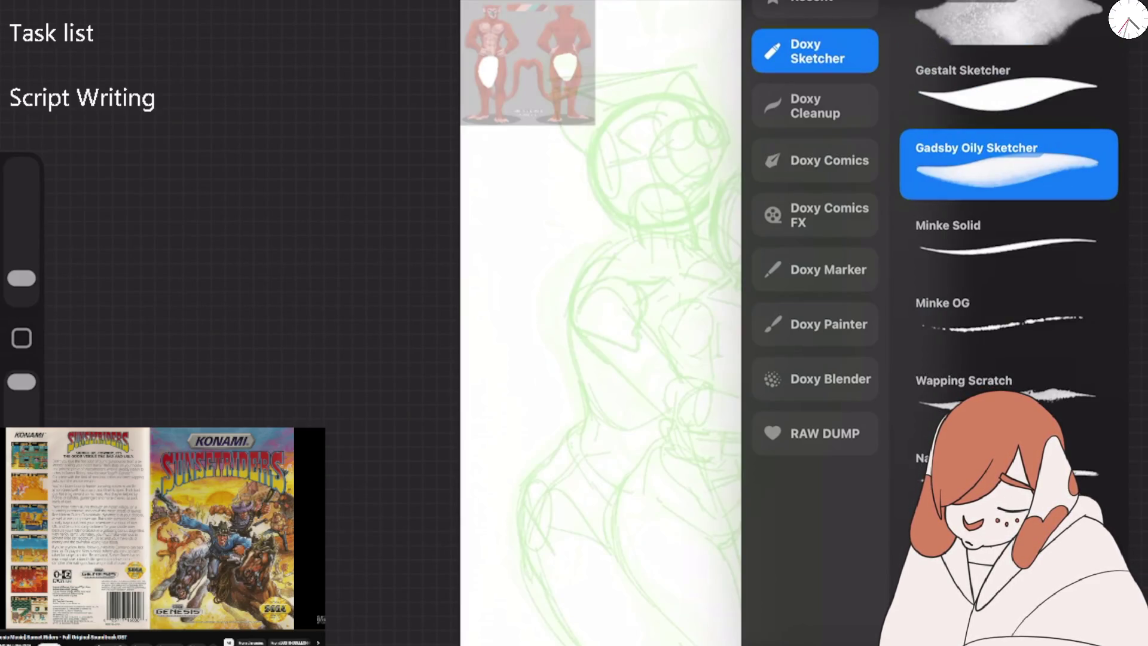
pyautogui.moveTo(586, 278)
pyautogui.mouseDown()
pyautogui.moveTo(568, 371)
pyautogui.moveTo(705, 270)
pyautogui.mouseUp()
# Test the brush with circles and strokes over the left figure at different sizes, undoing each.
pyautogui.hotkey('ctrl', 'z')
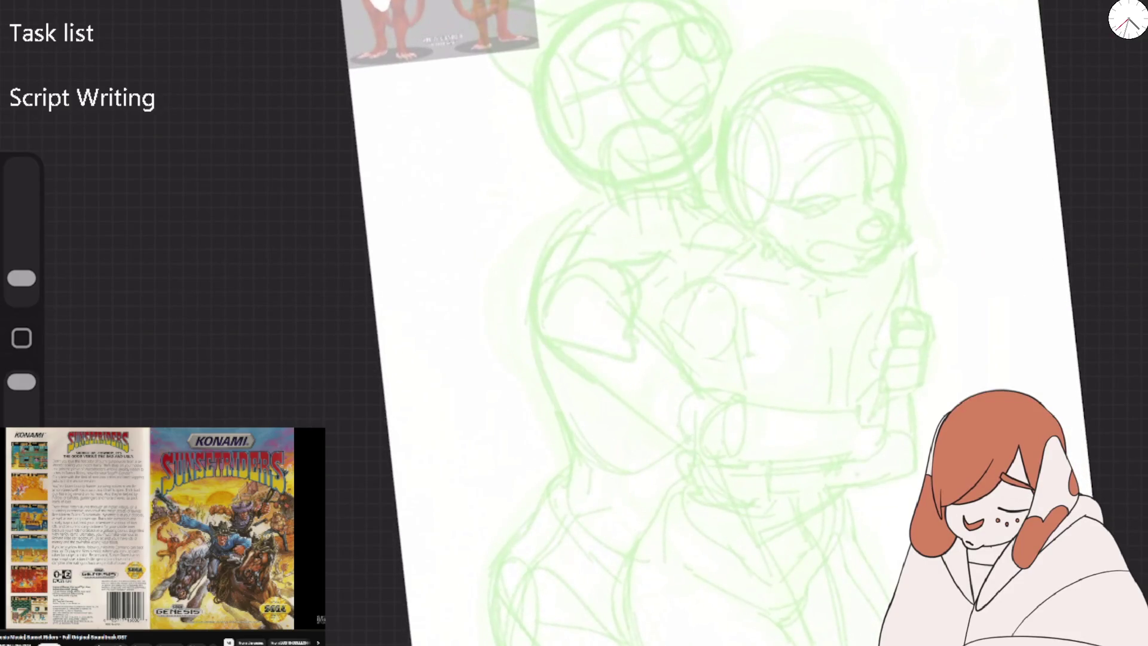
pyautogui.moveTo(589, 231)
pyautogui.mouseDown()
pyautogui.moveTo(628, 321)
pyautogui.moveTo(559, 346)
pyautogui.mouseUp()
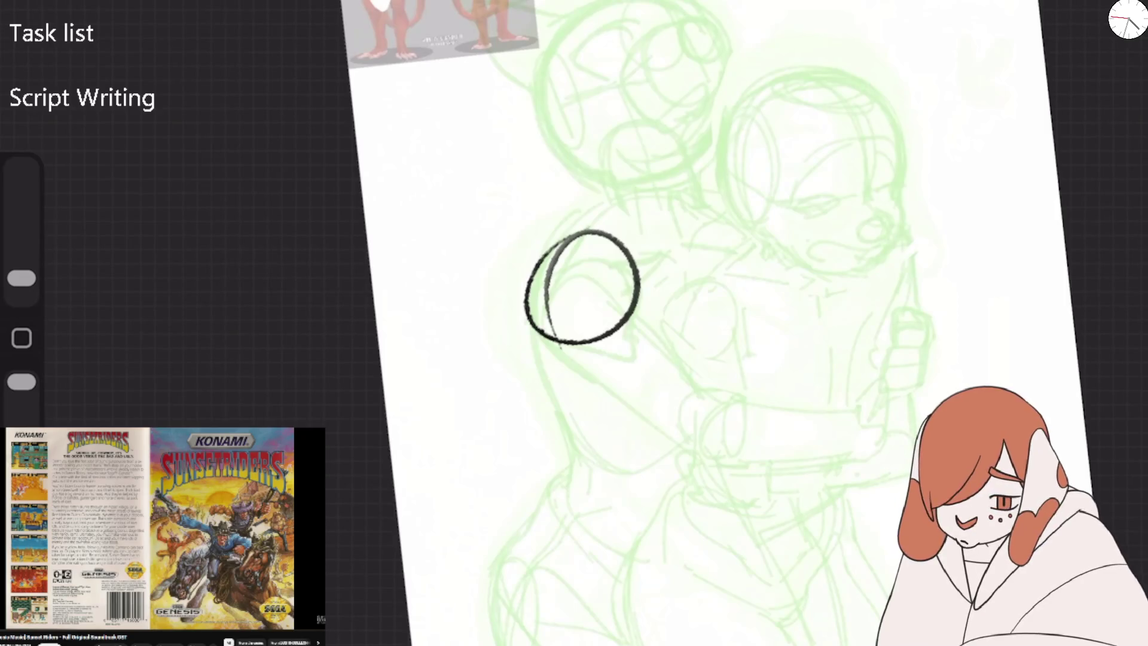
pyautogui.hotkey('ctrl', 'z')
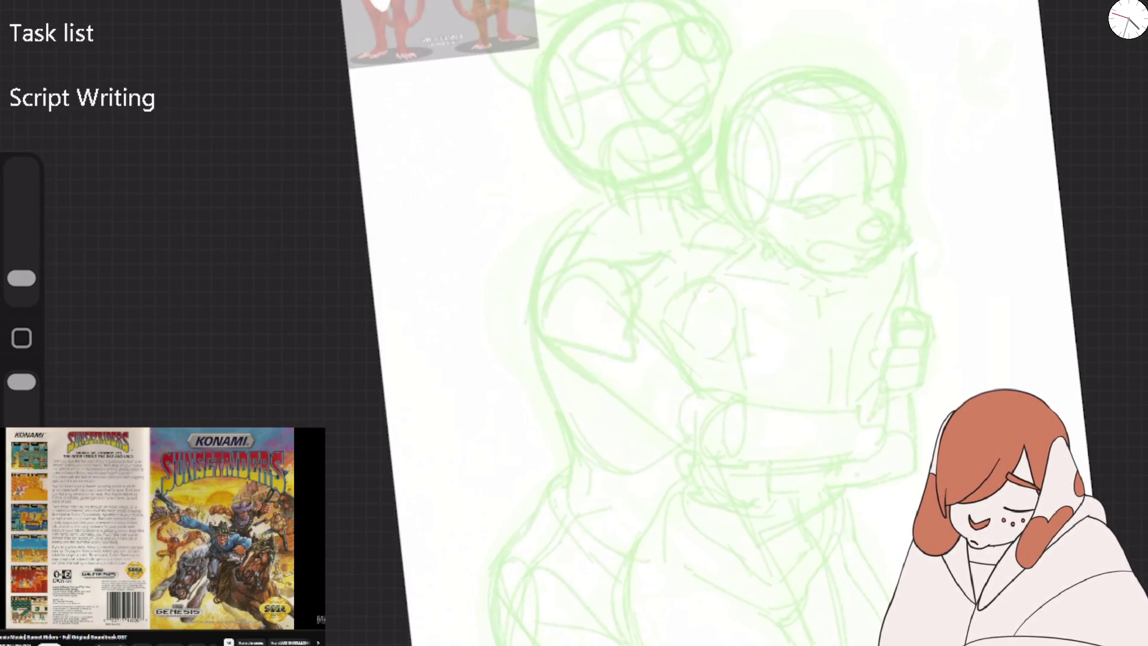
pyautogui.moveTo(563, 233); pyautogui.dragTo(589, 242)
pyautogui.moveTo(22, 279); pyautogui.dragTo(22, 208)
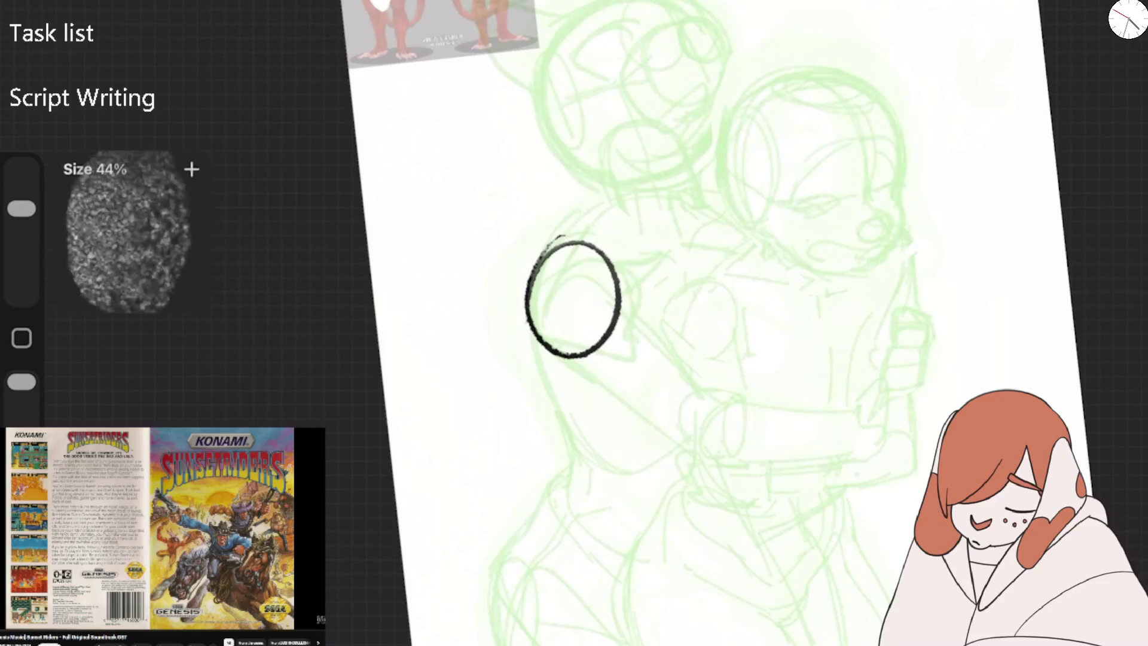
pyautogui.hotkey('ctrl', 'z')
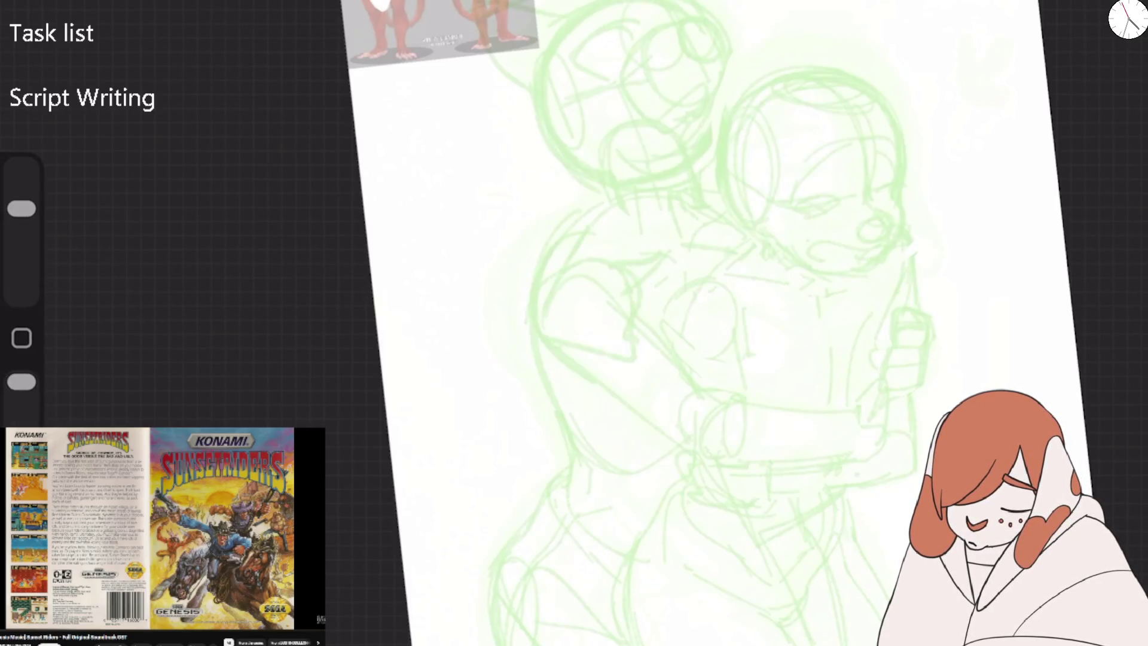
pyautogui.moveTo(21, 209); pyautogui.dragTo(22, 232)
pyautogui.moveTo(560, 241); pyautogui.dragTo(545, 380)
pyautogui.moveTo(538, 341); pyautogui.dragTo(609, 354)
pyautogui.moveTo(536, 323); pyautogui.dragTo(620, 312)
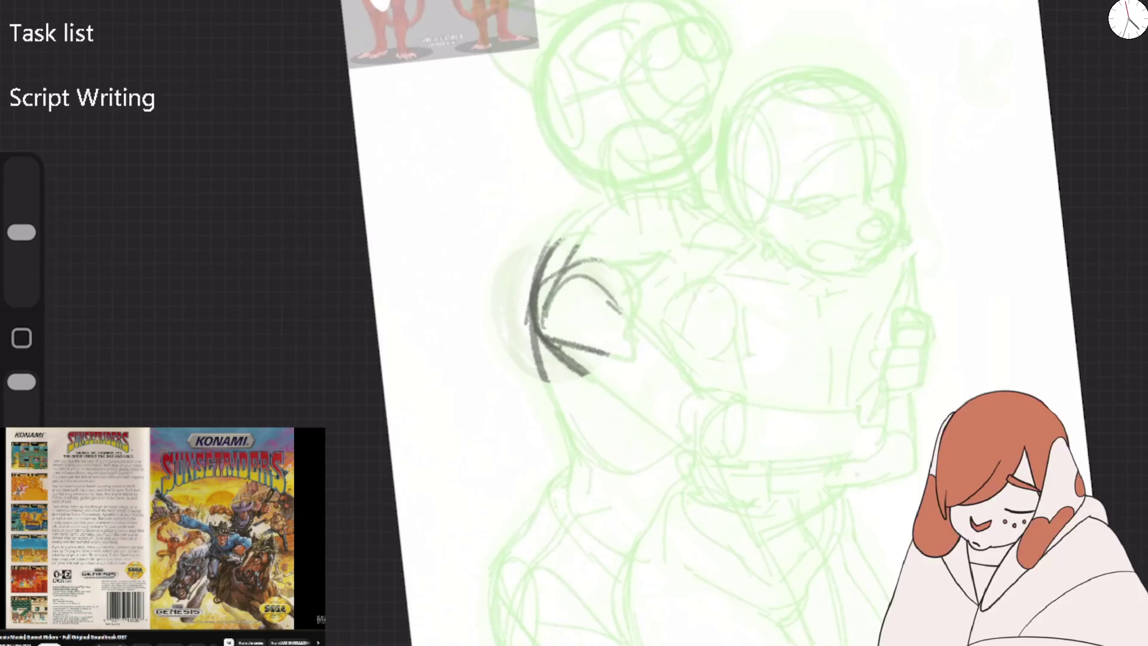
pyautogui.hotkey('ctrl', 'z')
pyautogui.hotkey('ctrl', 'z')
pyautogui.hotkey('ctrl', 'z')
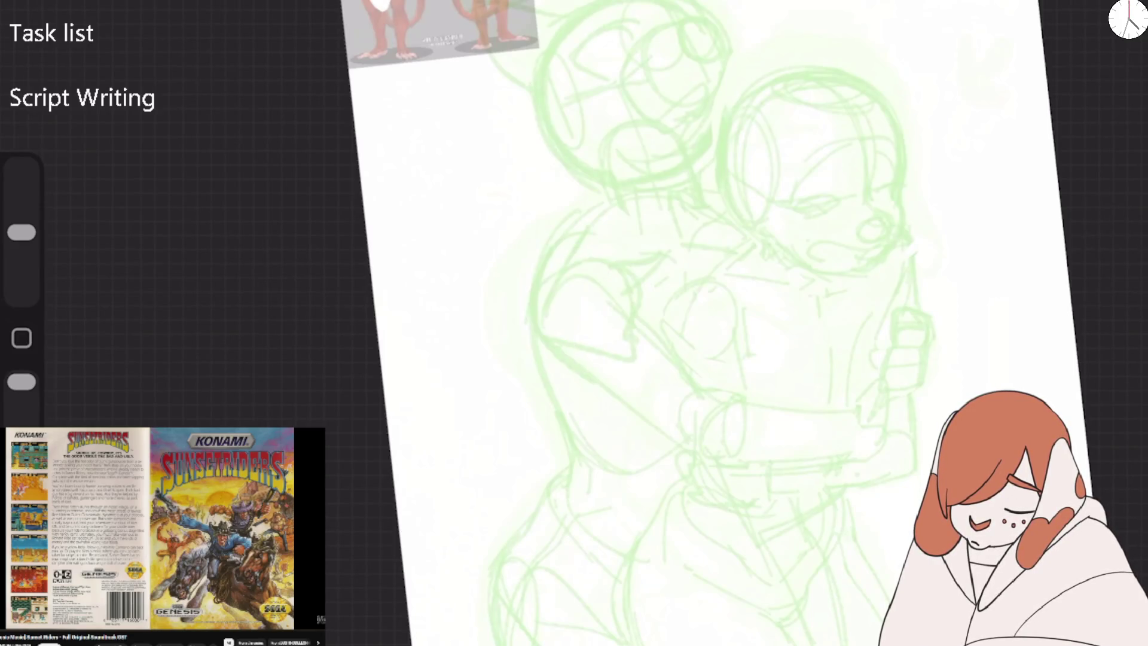
pyautogui.press('l')
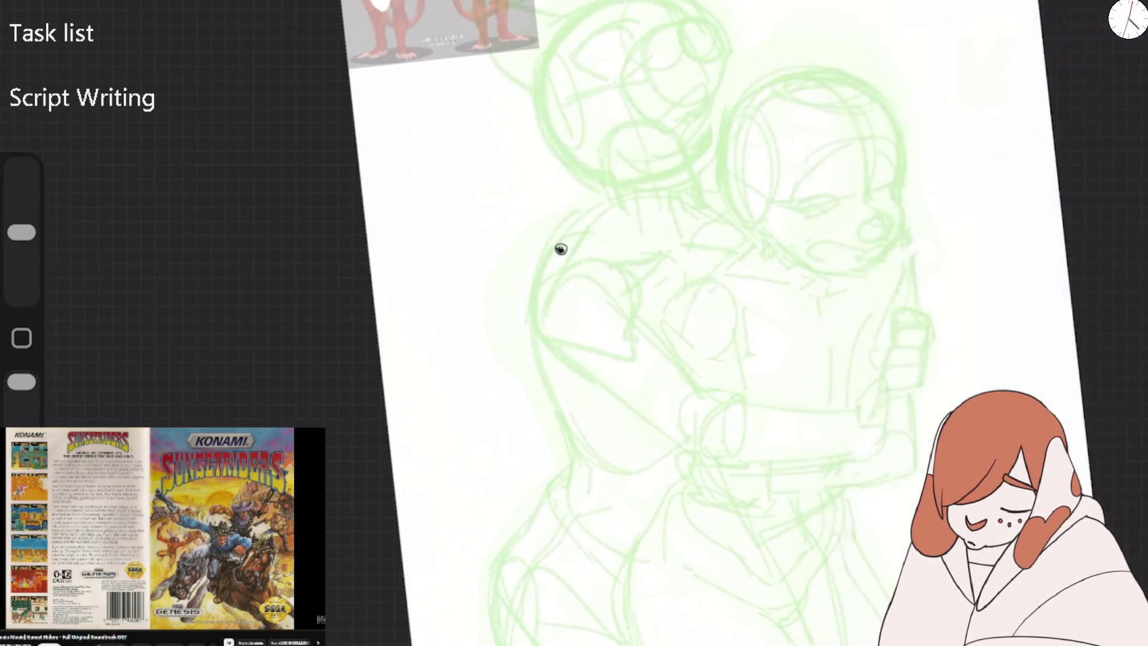
# Shrink the brush to 9% and draw two thin black lines along the left figure's back.
pyautogui.moveTo(562, 245)
pyautogui.mouseDown()
pyautogui.moveTo(568, 371)
pyautogui.moveTo(625, 415)
pyautogui.mouseUp()
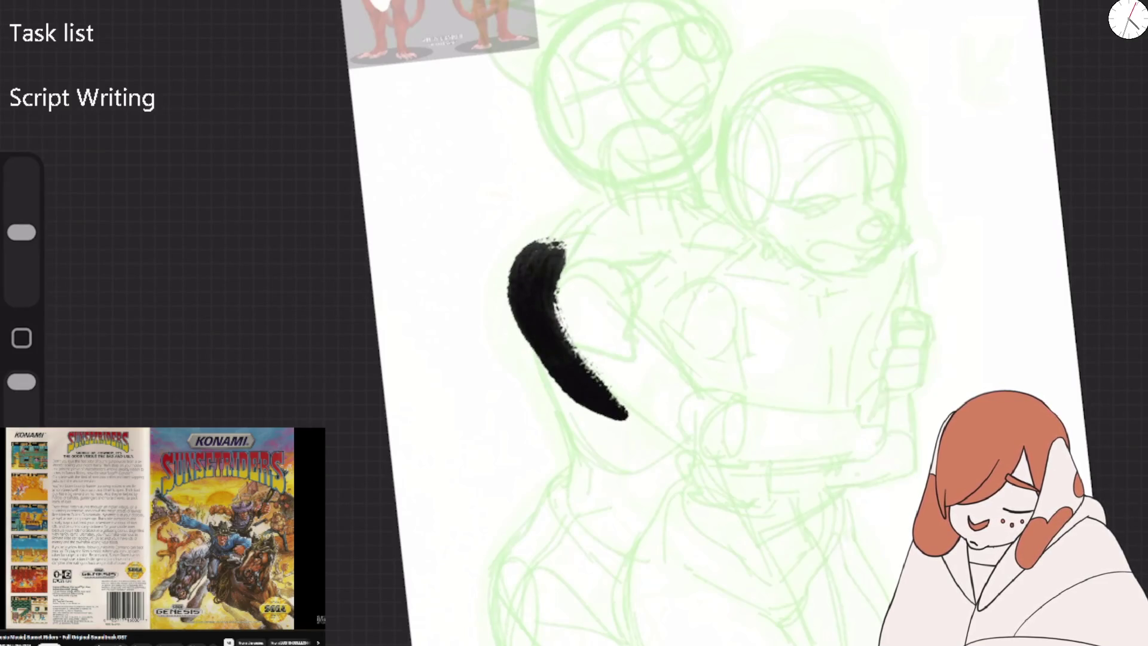
pyautogui.moveTo(21, 232); pyautogui.dragTo(22, 256)
pyautogui.hotkey('ctrl', 'z')
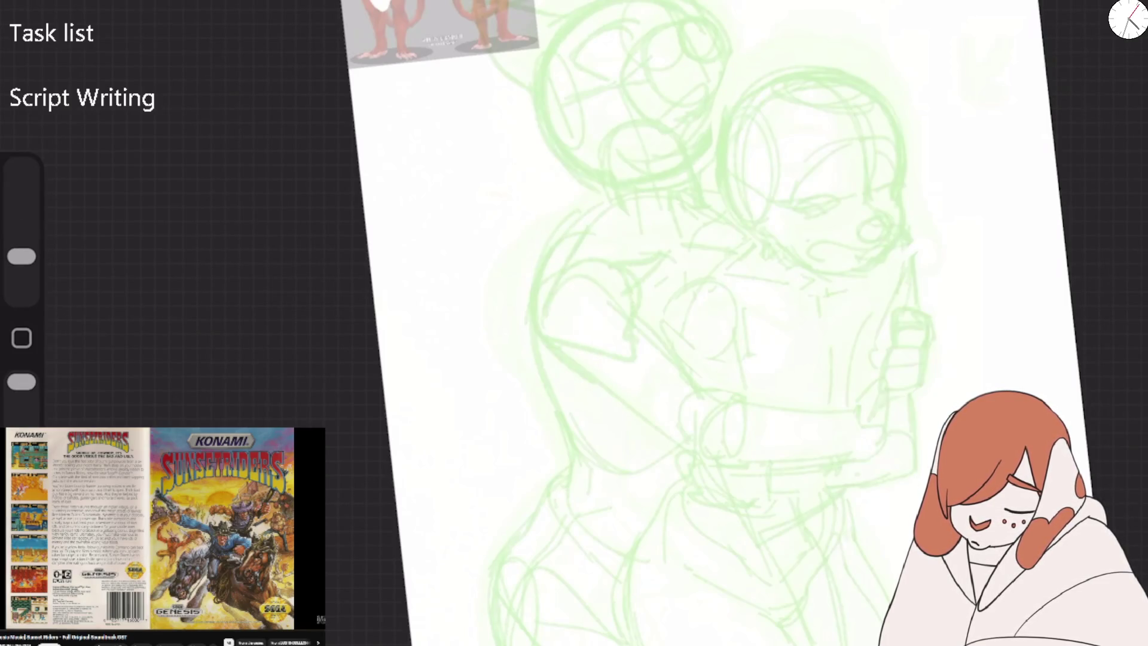
pyautogui.moveTo(547, 251); pyautogui.dragTo(585, 378)
pyautogui.moveTo(531, 329); pyautogui.dragTo(572, 433)
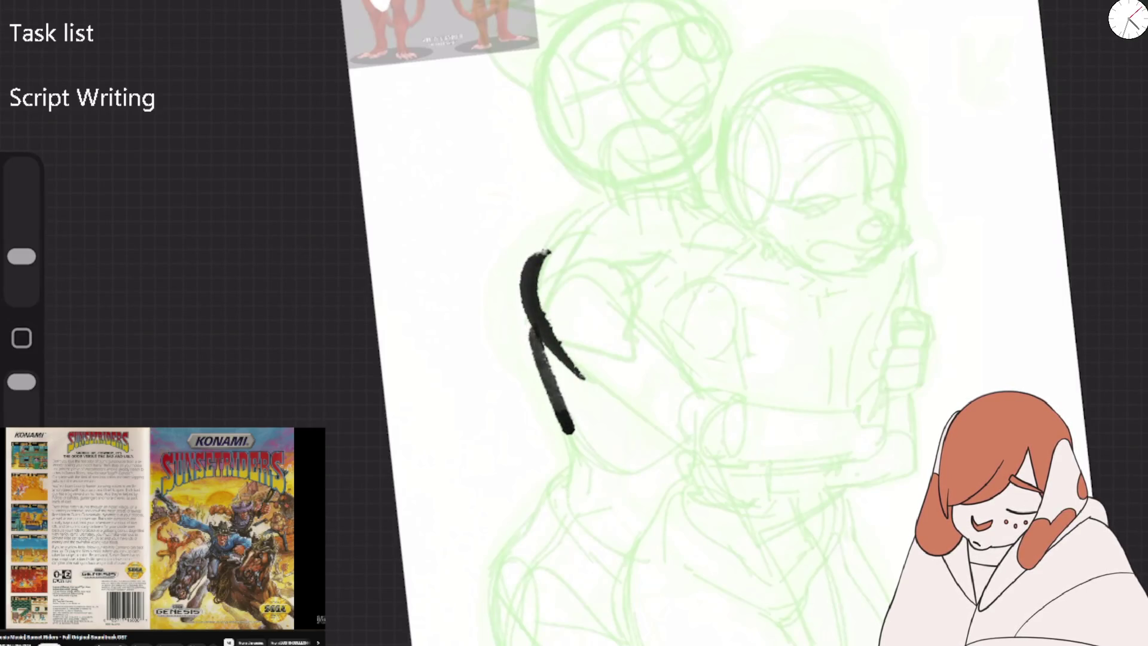